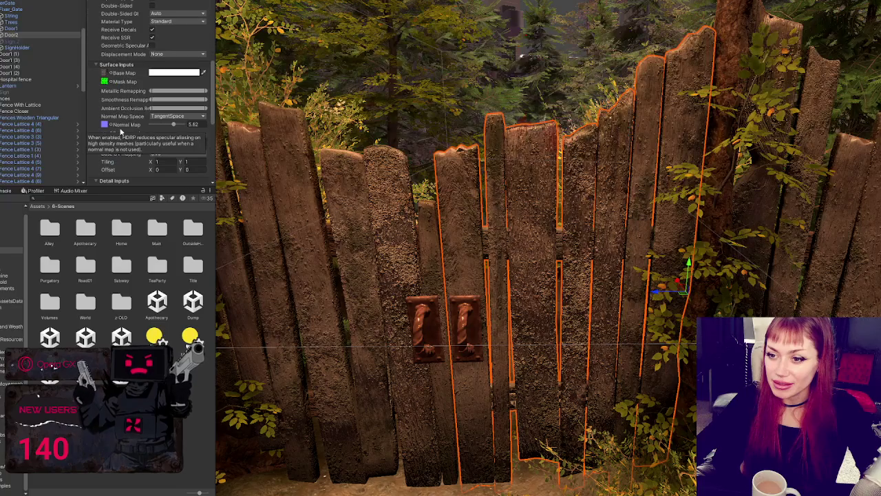
Select the left gate door's planks and lower its normal map strength to about 0.51
mouse_move(158, 124)
mouse_down()
mouse_move(169, 125)
mouse_move(150, 126)
mouse_move(161, 119)
mouse_up()
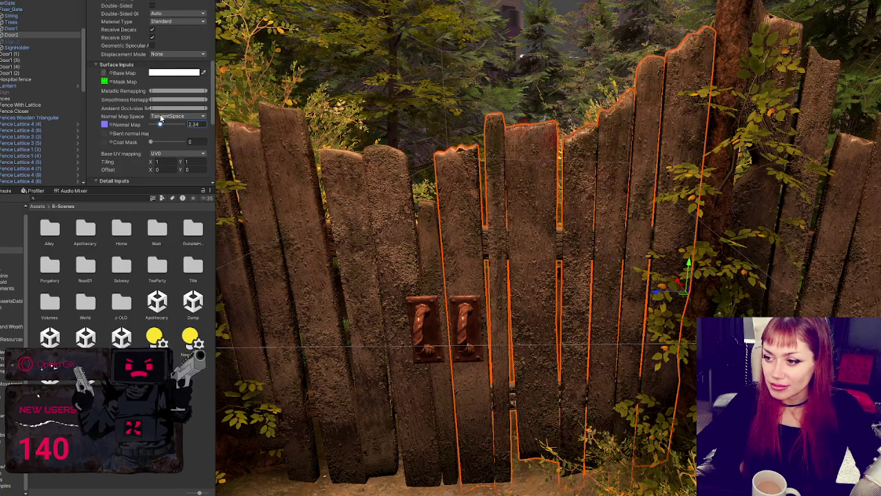
click(345, 257)
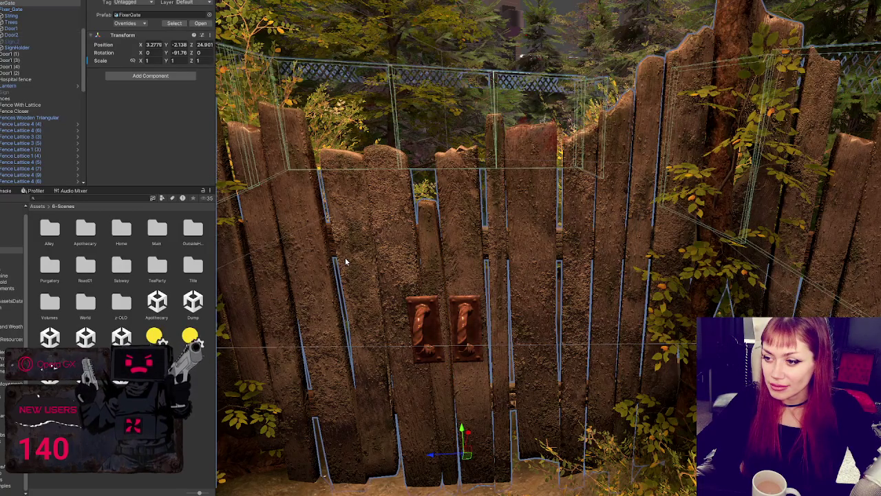
click(345, 257)
scroll(113, 132, down, 1)
scroll(113, 132, down, 5)
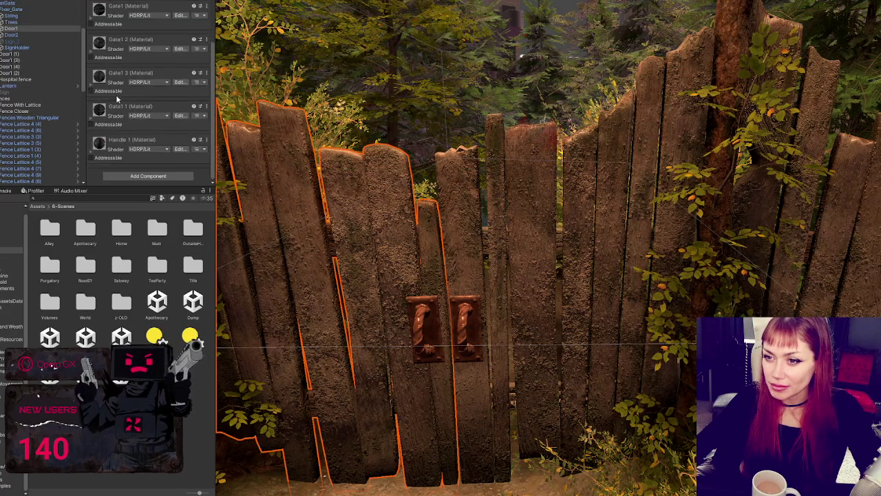
scroll(119, 115, down, 4)
scroll(148, 107, up, 8)
scroll(142, 98, down, 4)
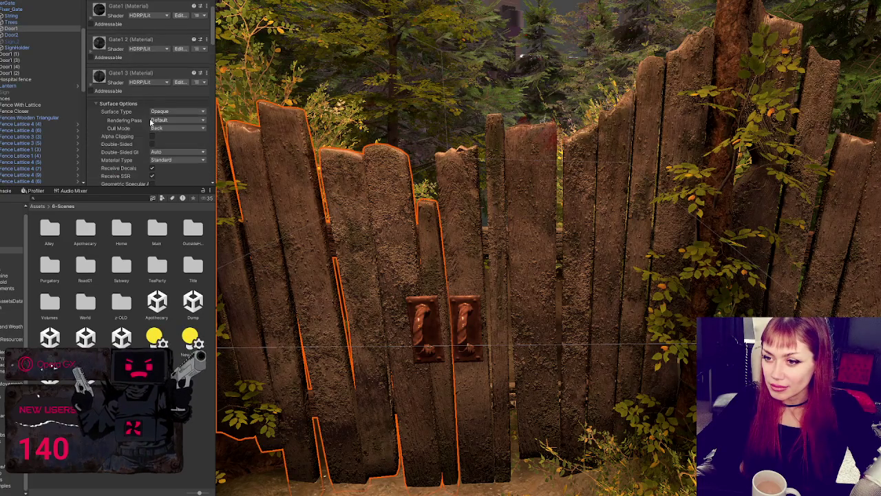
scroll(125, 56, up, 3)
scroll(131, 82, down, 5)
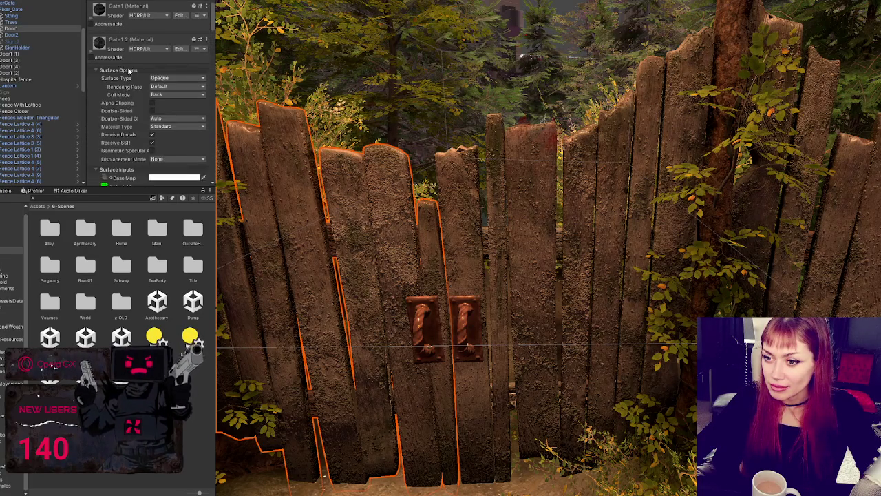
click(152, 145)
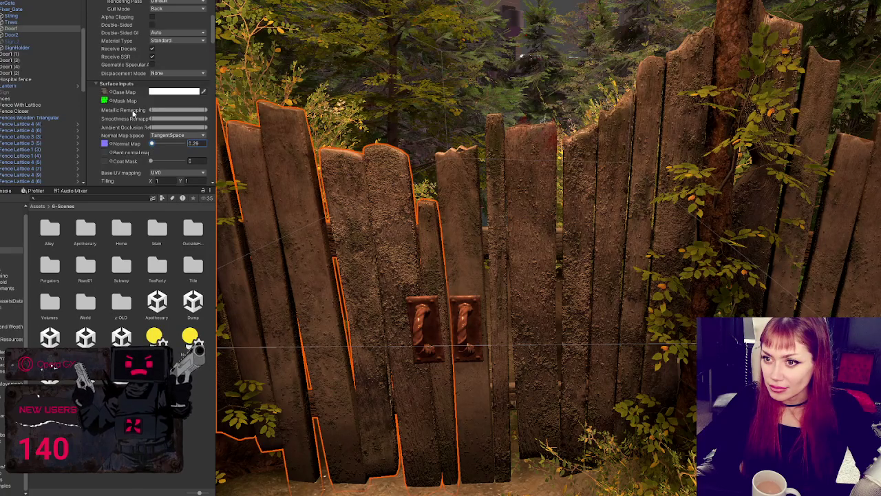
scroll(132, 110, up, 3)
scroll(120, 46, up, 2)
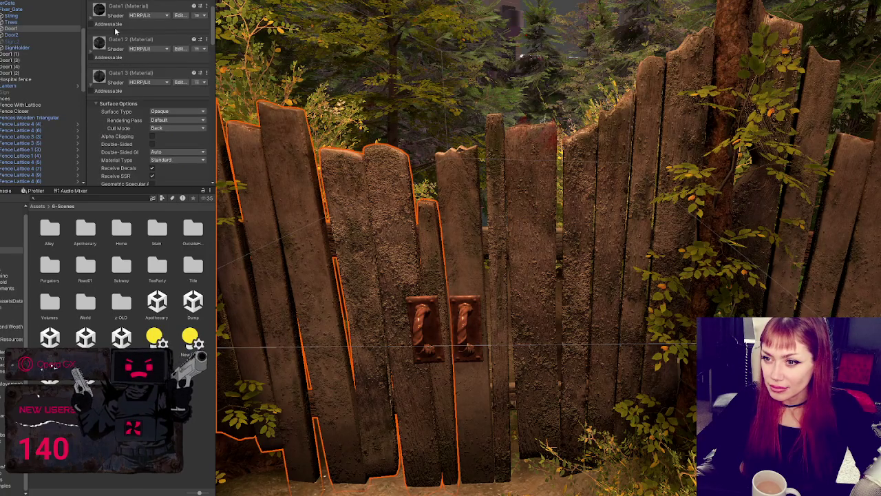
scroll(127, 147, down, 5)
drag(155, 155, 152, 156)
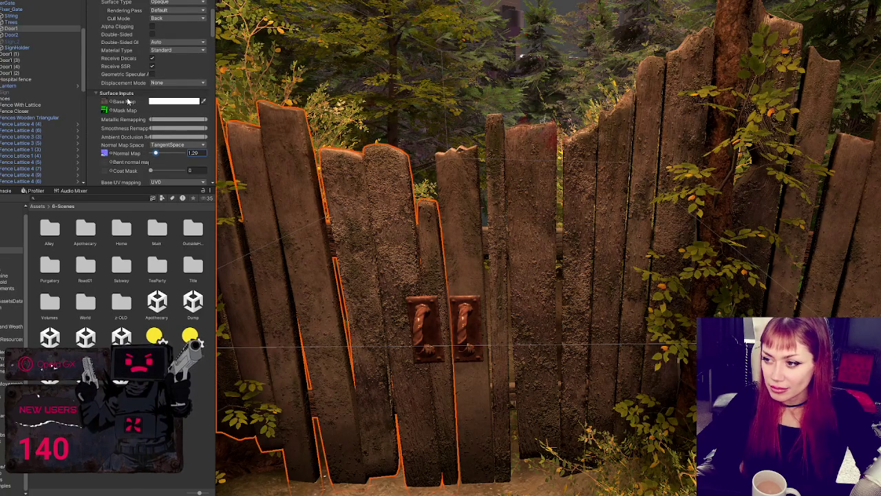
Flatten the Gate1 3 material's normal map strength to near zero
scroll(127, 52, up, 8)
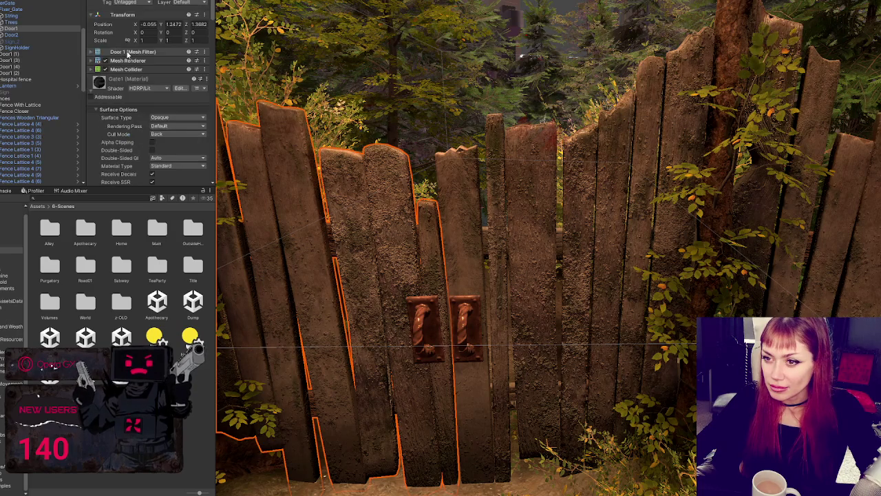
scroll(113, 127, down, 2)
click(113, 126)
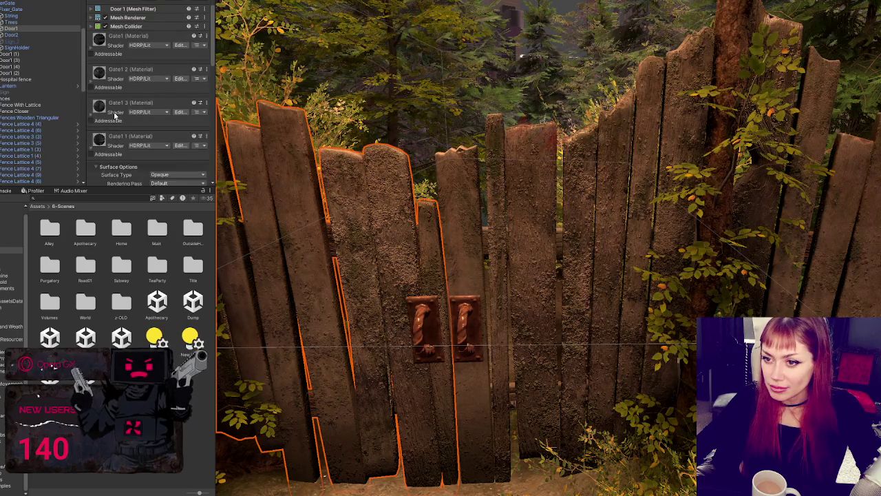
scroll(116, 117, down, 2)
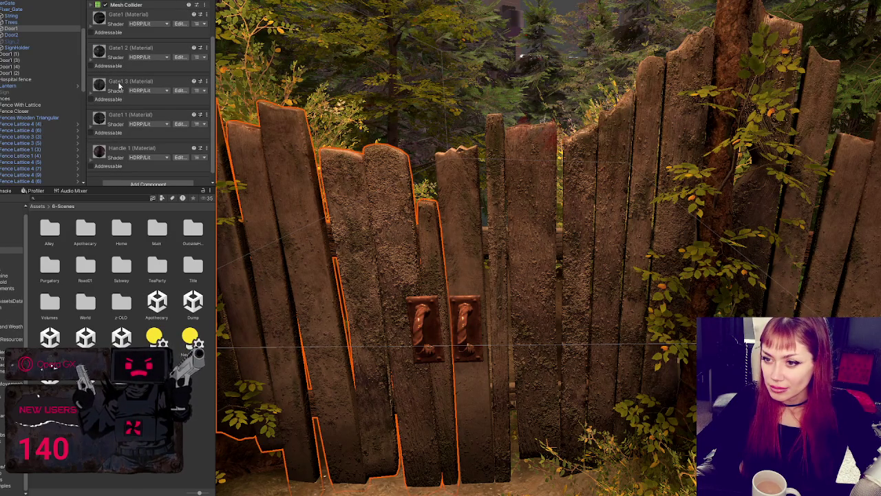
click(119, 86)
scroll(150, 155, down, 3)
drag(153, 166, 155, 165)
Lower the Gate1 1 material's normal map strength from 1 to 0.87
scroll(130, 141, down, 10)
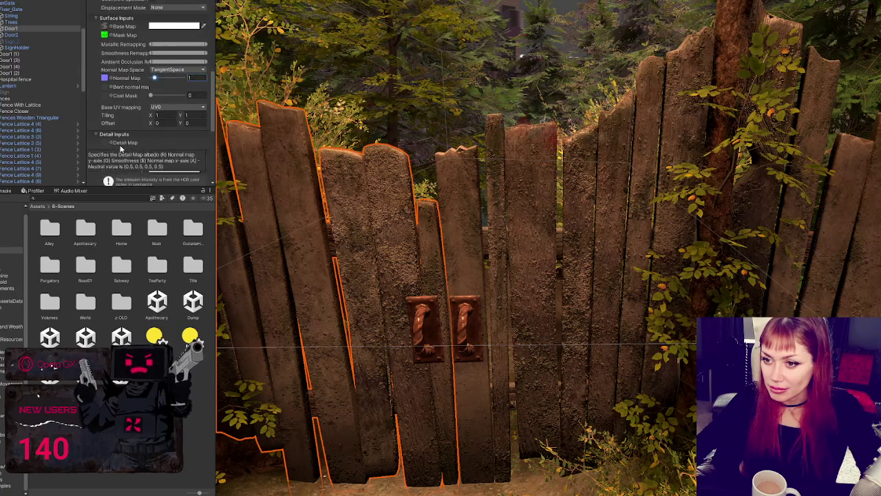
scroll(157, 128, down, 1)
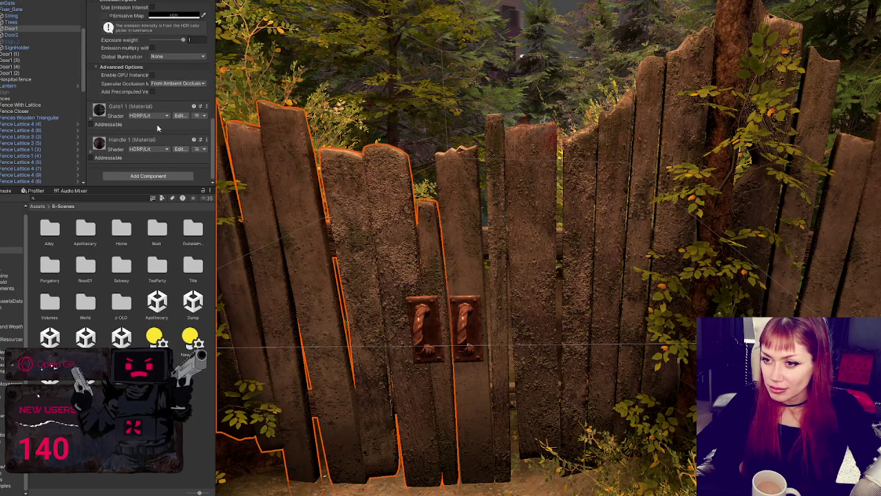
scroll(168, 150, up, 10)
scroll(161, 139, down, 2)
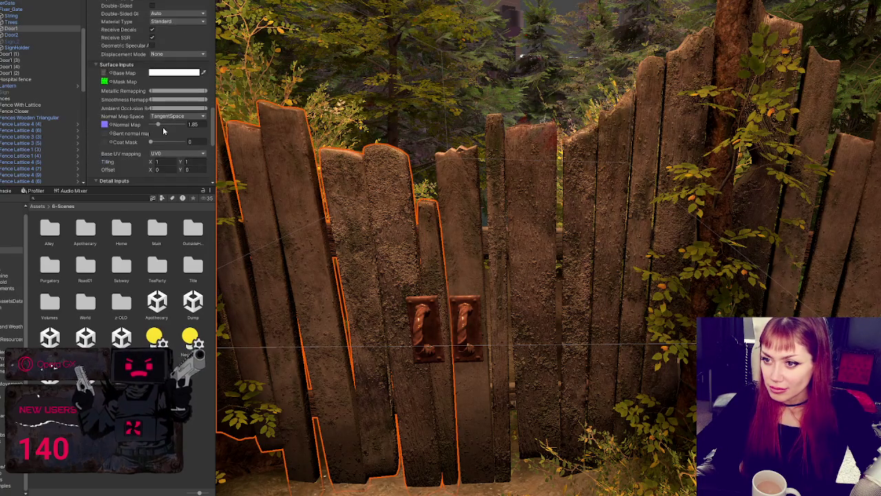
drag(158, 125, 155, 126)
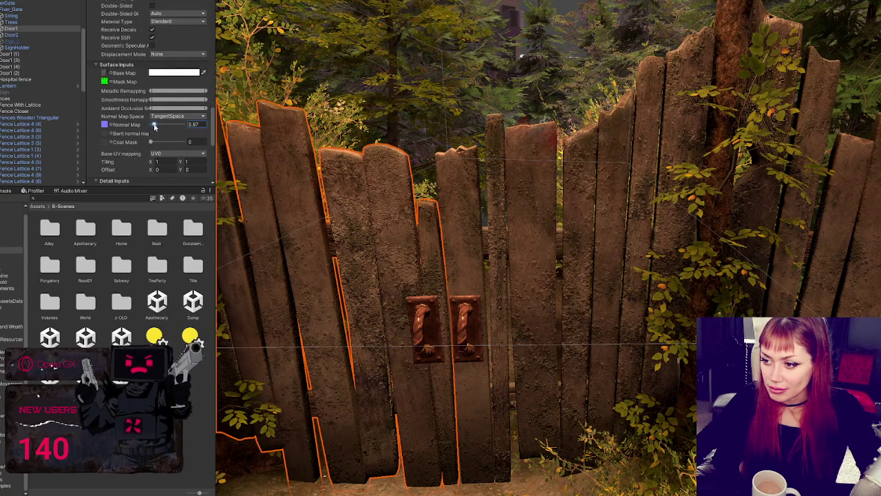
scroll(418, 265, down, 5)
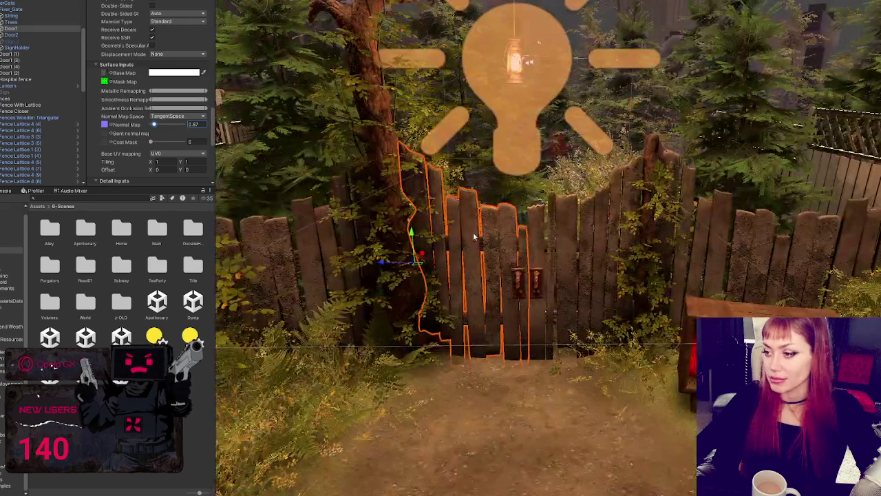
scroll(486, 231, up, 5)
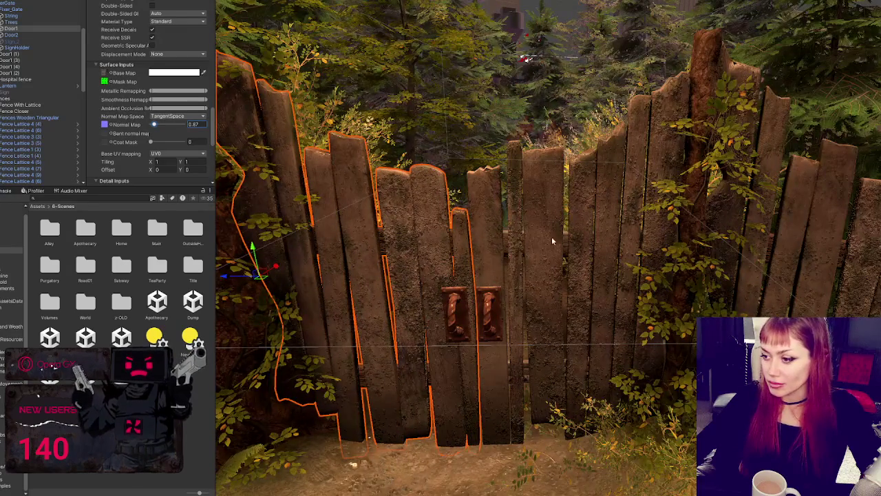
click(500, 311)
Select the right gate door, Door 2, and collapse the Gate1 3 material settings
click(500, 310)
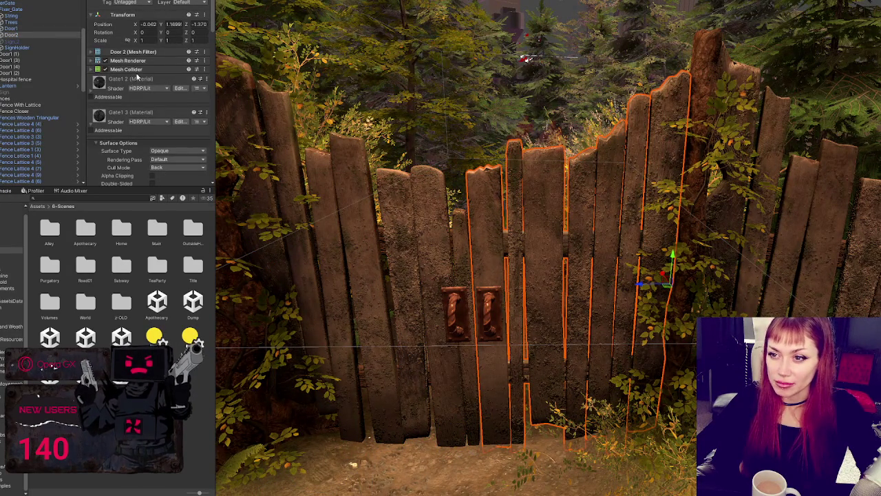
click(121, 114)
click(120, 113)
click(120, 114)
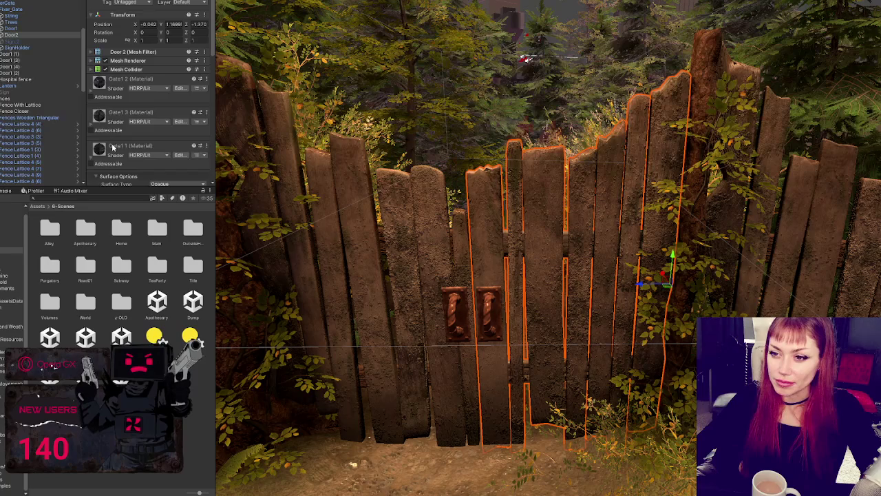
click(20, 22)
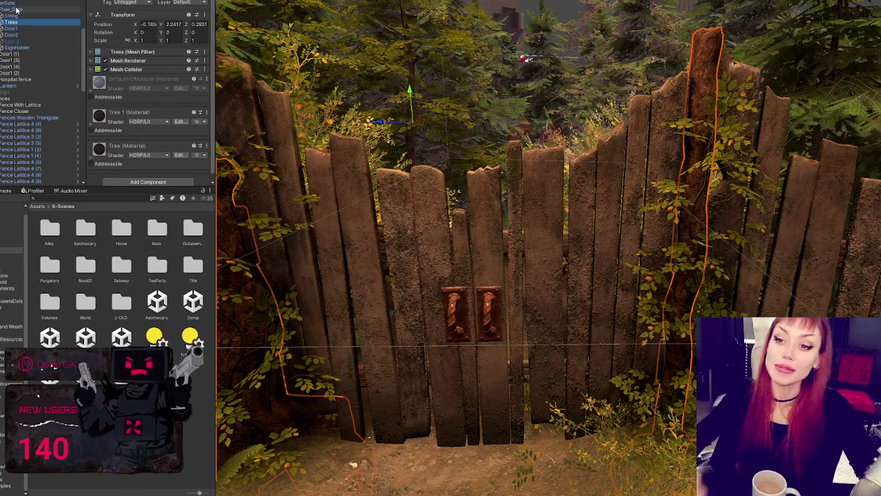
Multi-select Door1 and Door2 together in the Hierarchy
click(12, 28)
ctrl+click(13, 34)
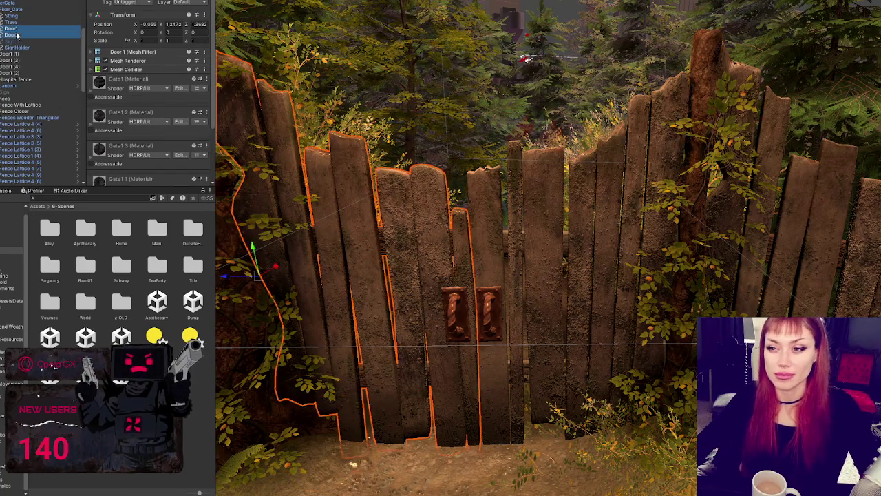
scroll(136, 71, down, 3)
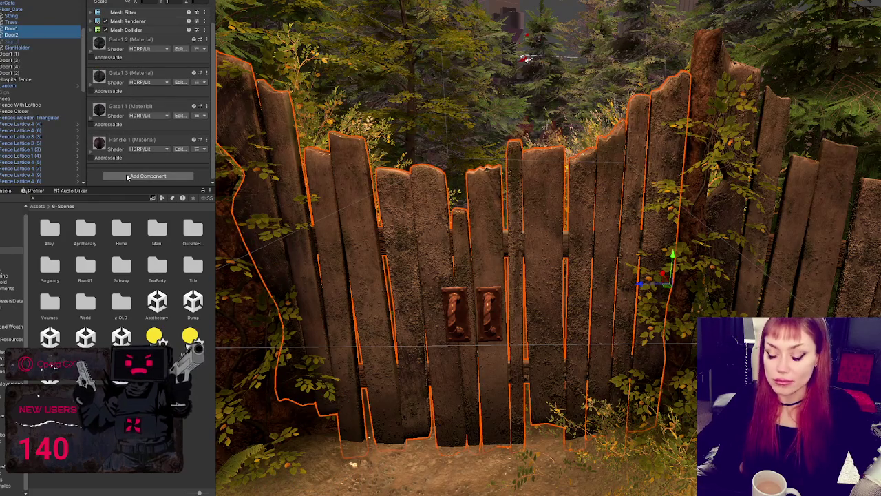
click(127, 177)
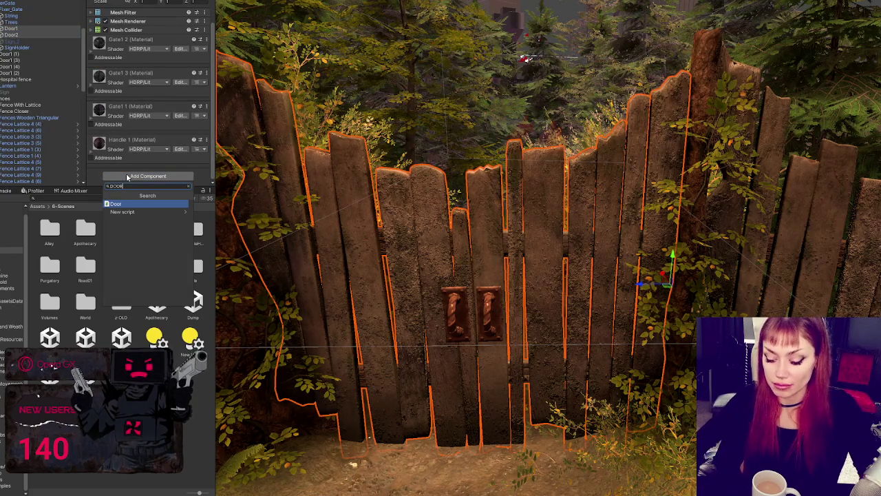
Add the Door script to both gate doors with the Wooden Gate door audio type
key(Escape)
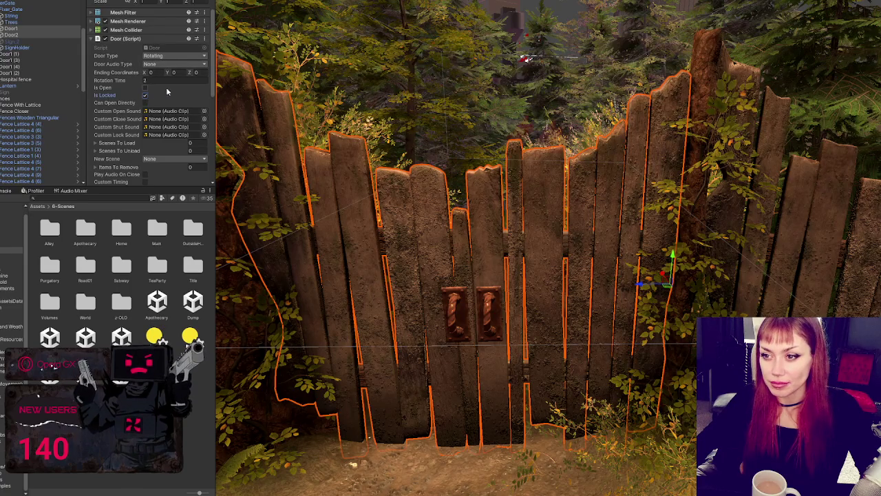
click(167, 64)
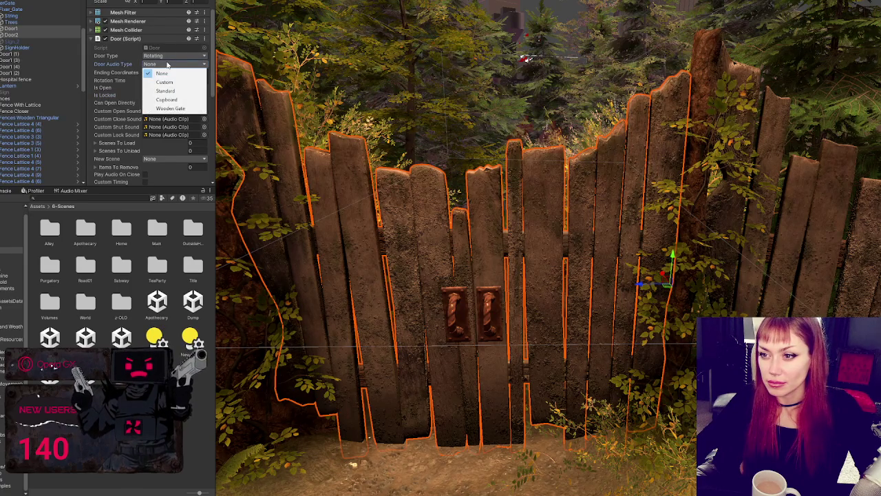
click(169, 108)
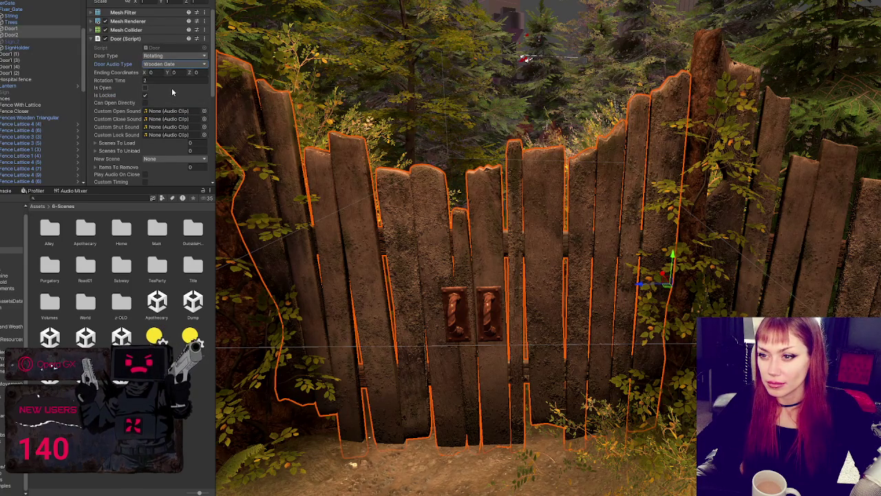
click(524, 283)
click(559, 289)
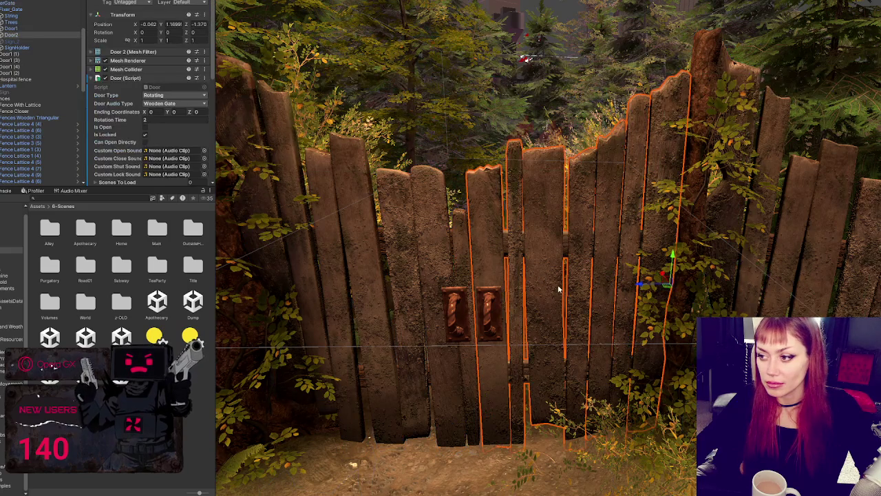
Test-swing the right gate door with the rotate tool, then undo it back to closed
key(e)
drag(672, 289, 646, 289)
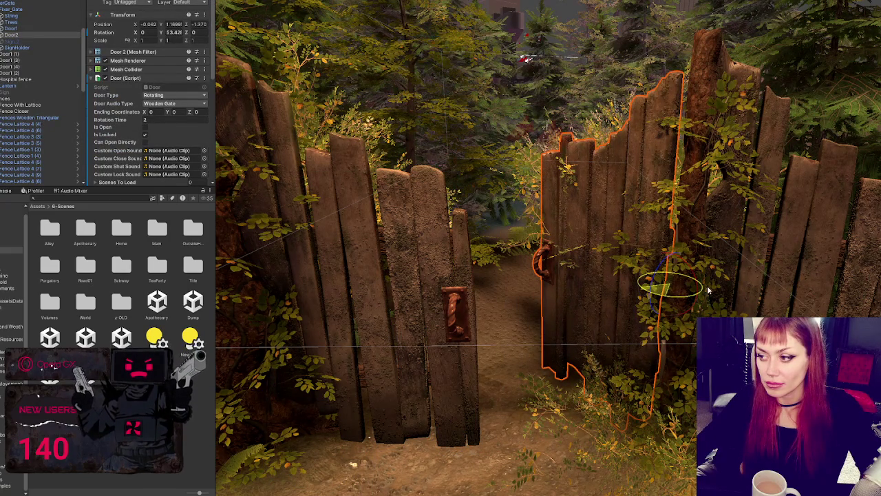
key(ctrl+z)
mouse_move(675, 298)
mouse_down()
mouse_move(553, 280)
mouse_move(588, 283)
mouse_up()
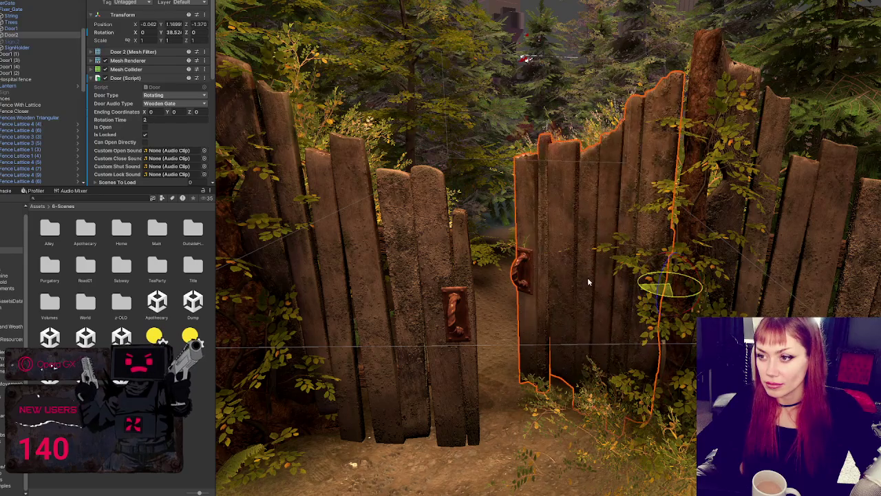
key(ctrl+z)
scroll(166, 136, down, 2)
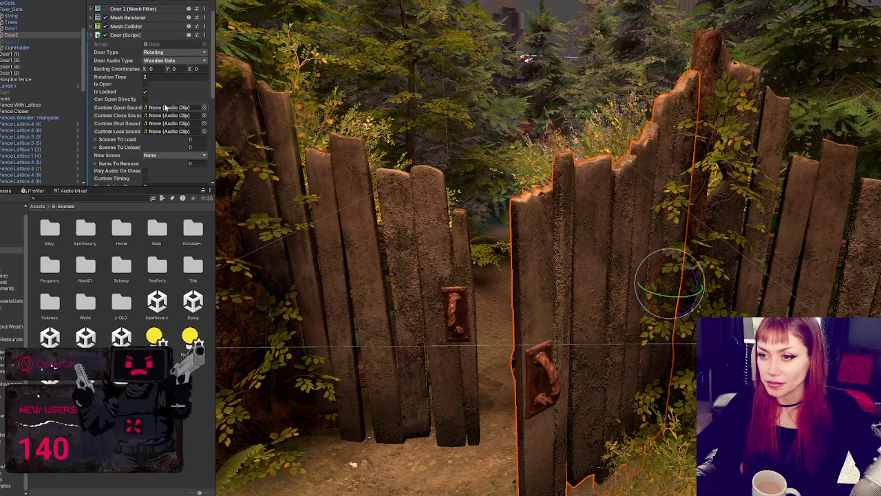
scroll(172, 73, up, 2)
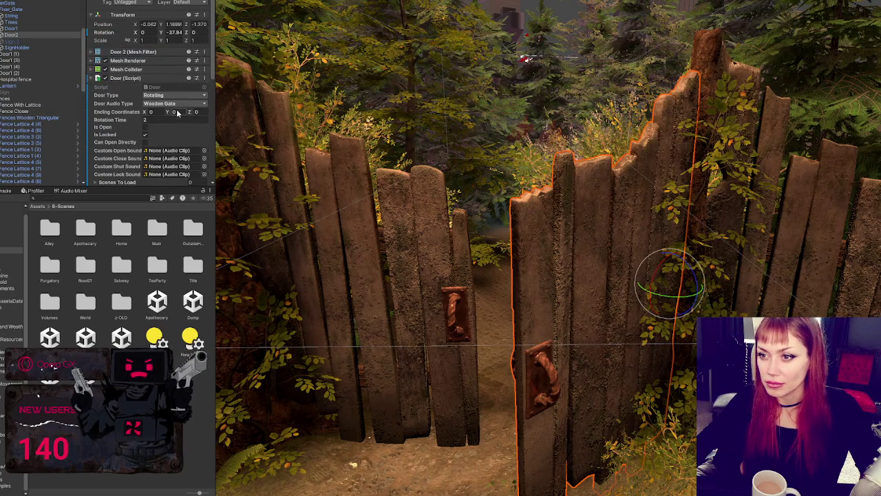
key(ctrl+z)
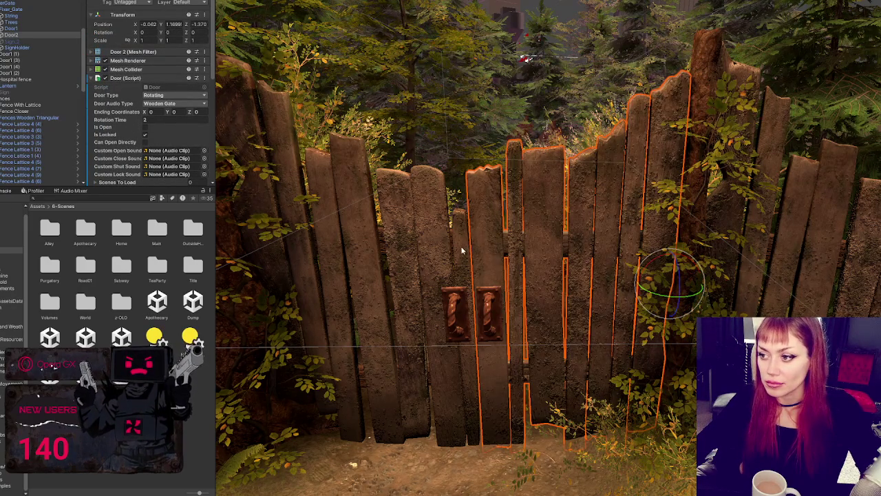
Set Door 2's ending Y coordinate to 40 in its Door script
click(176, 112)
text(4)
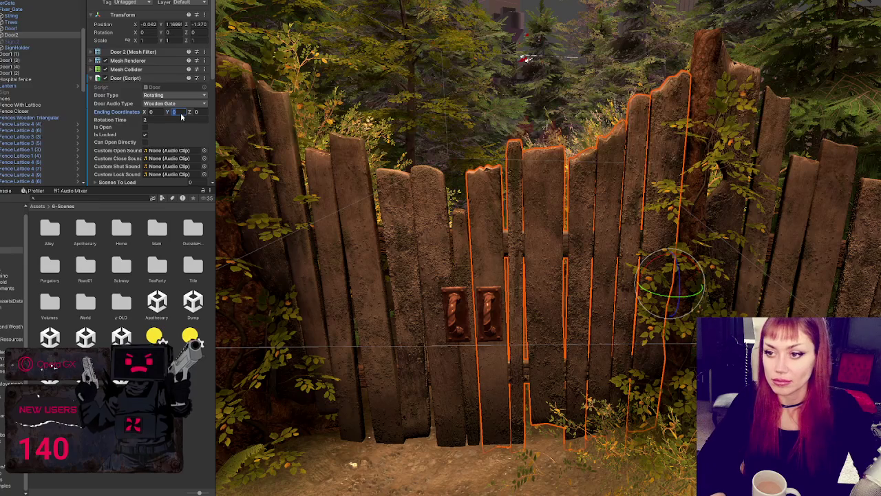
click(402, 225)
click(403, 225)
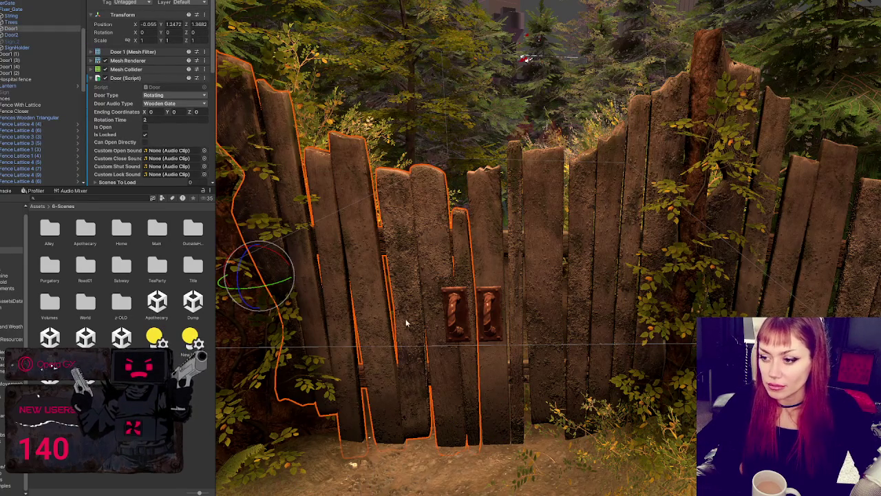
After a test swing and undo, set Door 1's ending Y coordinate to -40 and save the scene
drag(289, 281, 346, 273)
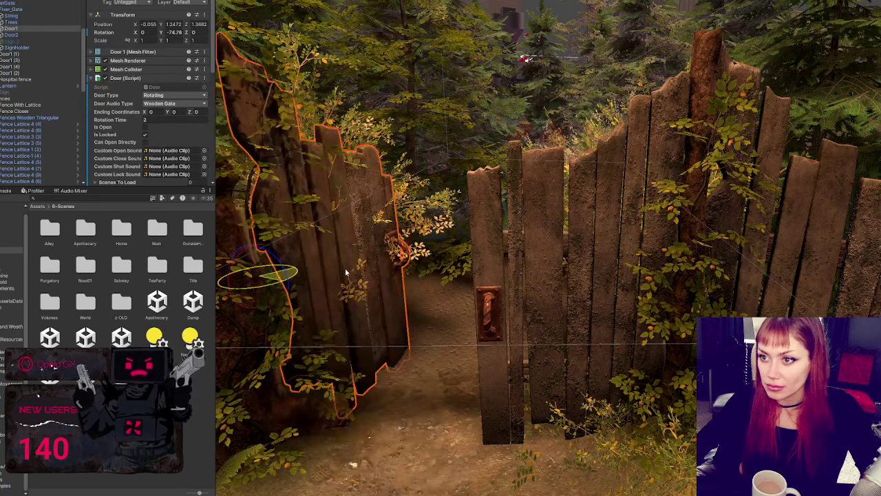
key(ctrl+z)
click(176, 111)
text(-40)
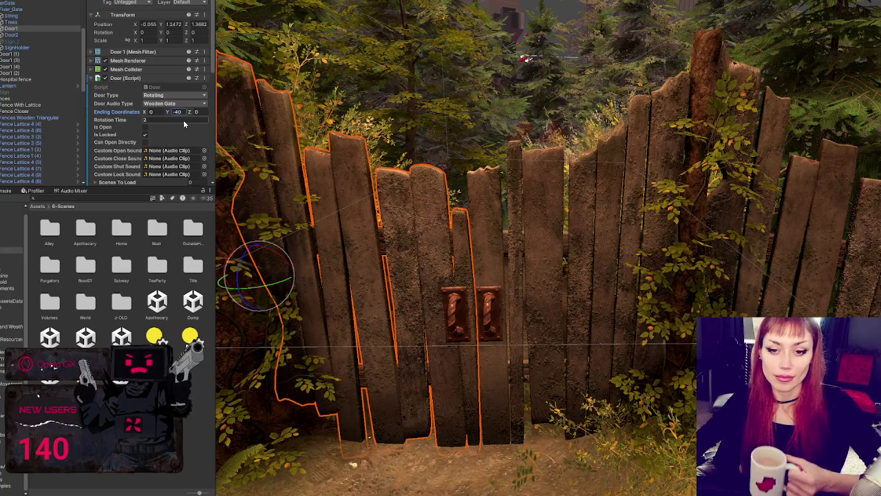
key(ctrl+s)
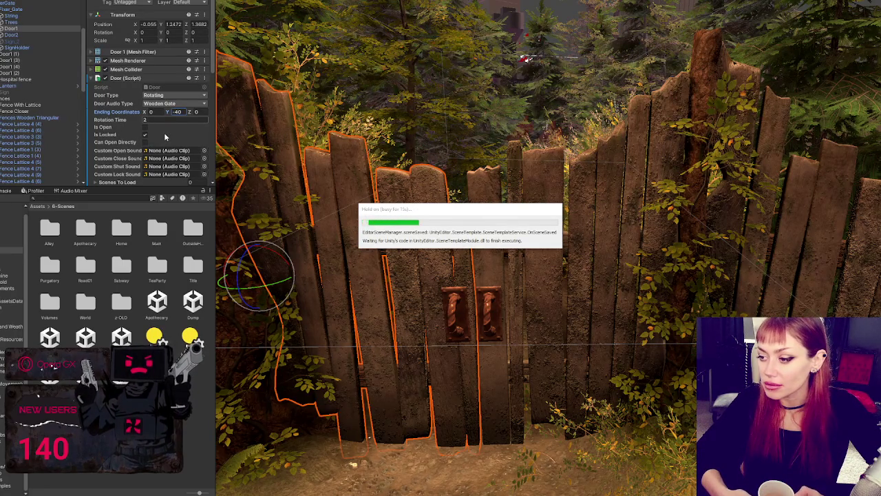
mouse_move(529, 264)
mouse_down()
mouse_move(538, 191)
mouse_move(543, 253)
mouse_move(645, 204)
mouse_move(602, 70)
mouse_move(580, 222)
mouse_up()
scroll(579, 217, down, 3)
click(641, 199)
drag(641, 199, 652, 175)
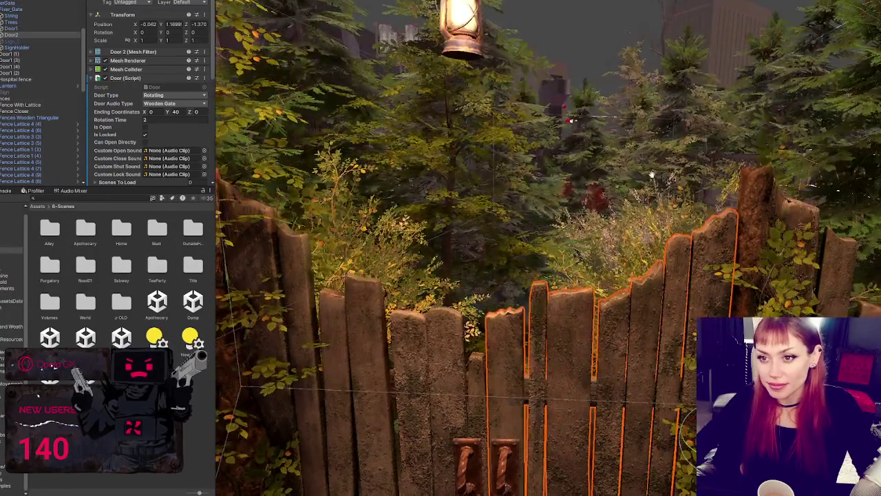
key(f)
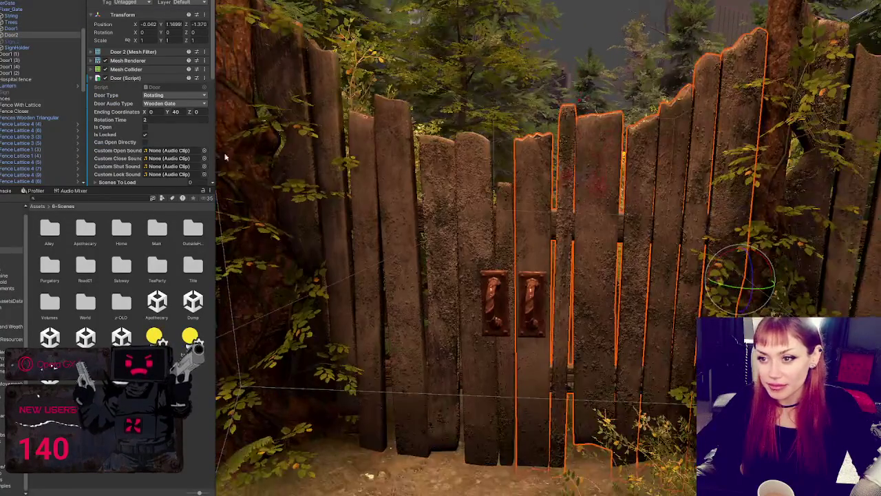
scroll(131, 86, down, 3)
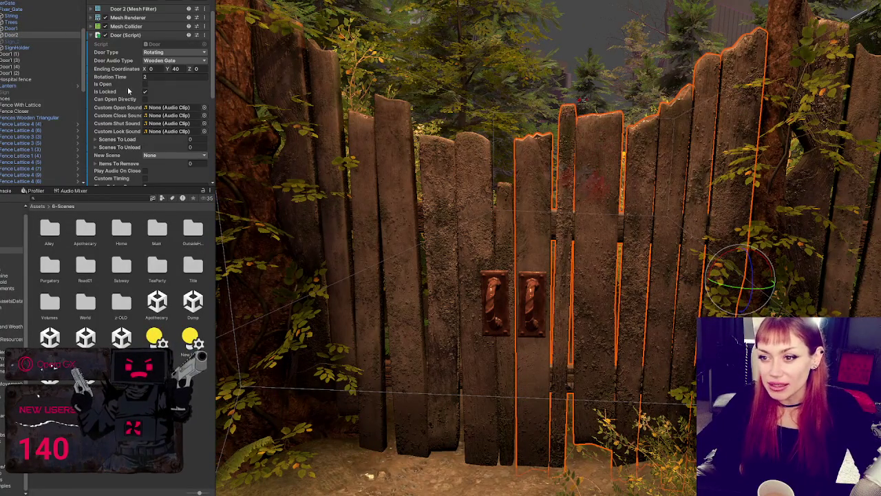
scroll(127, 86, down, 2)
scroll(119, 108, down, 3)
click(46, 29)
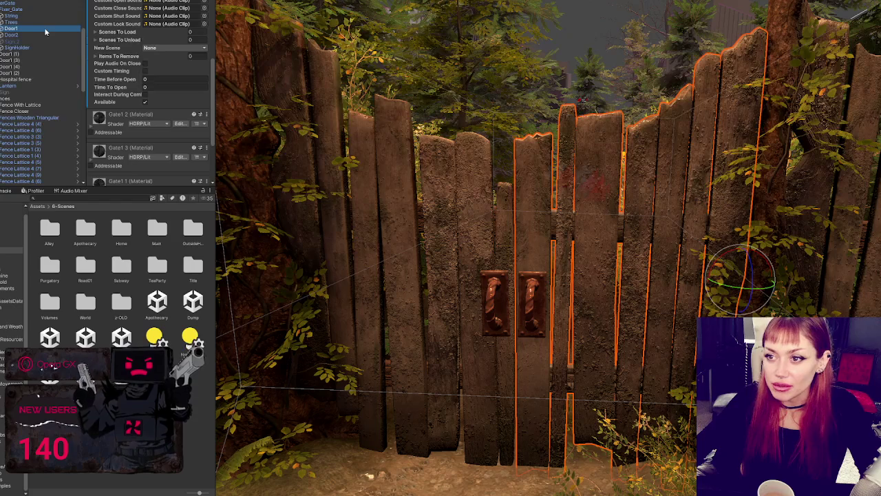
scroll(117, 62, up, 5)
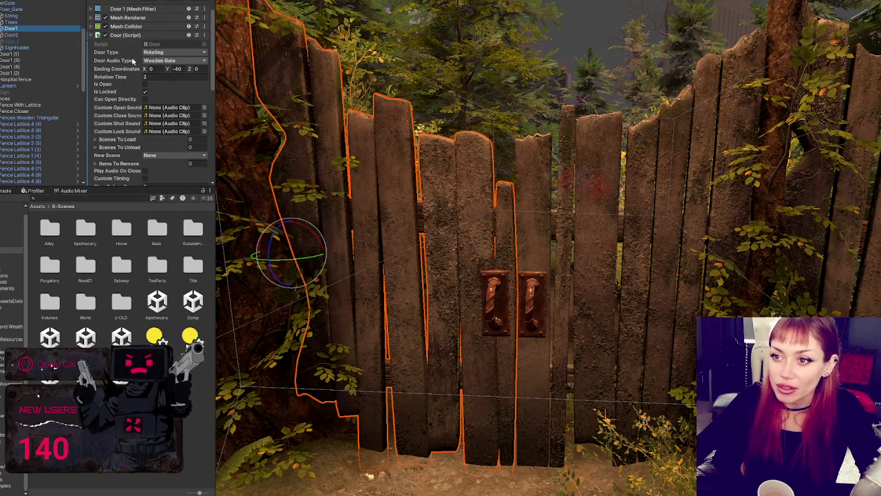
scroll(130, 61, down, 5)
scroll(130, 62, up, 8)
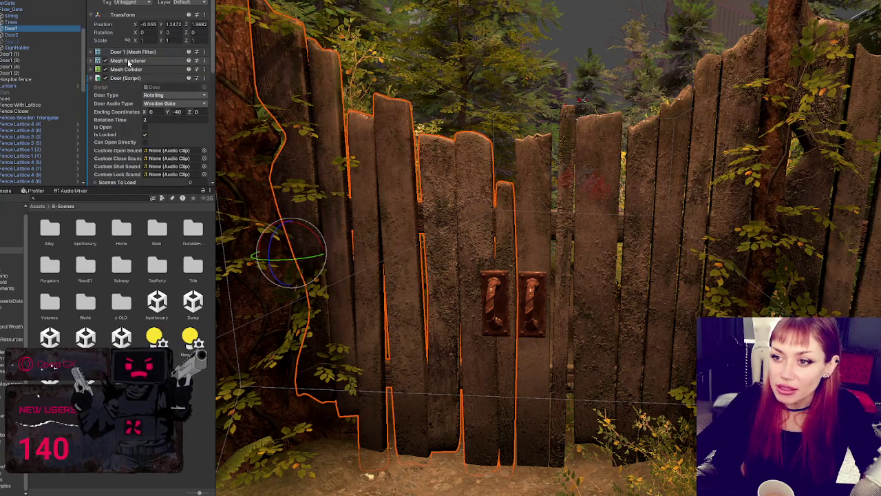
click(126, 78)
click(19, 35)
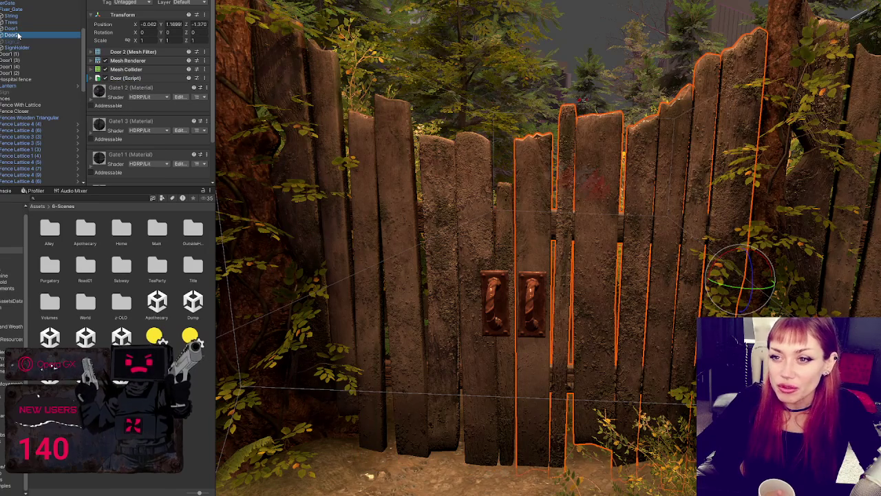
click(28, 29)
click(27, 34)
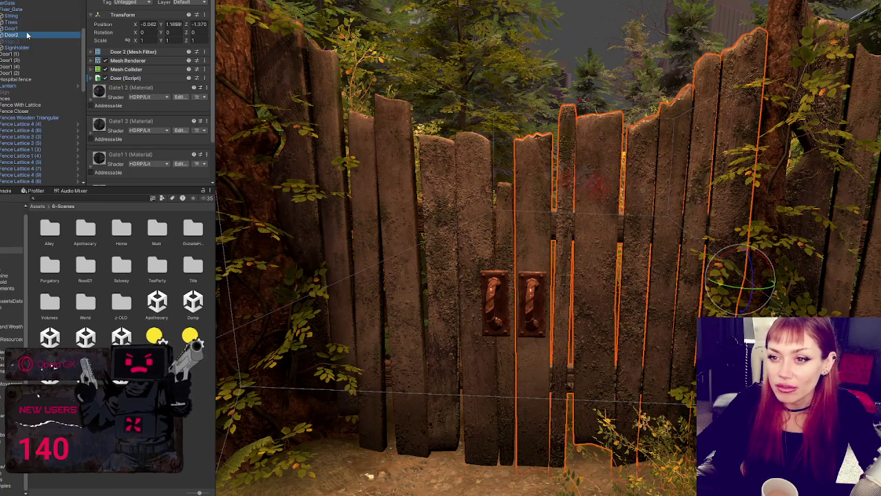
click(28, 28)
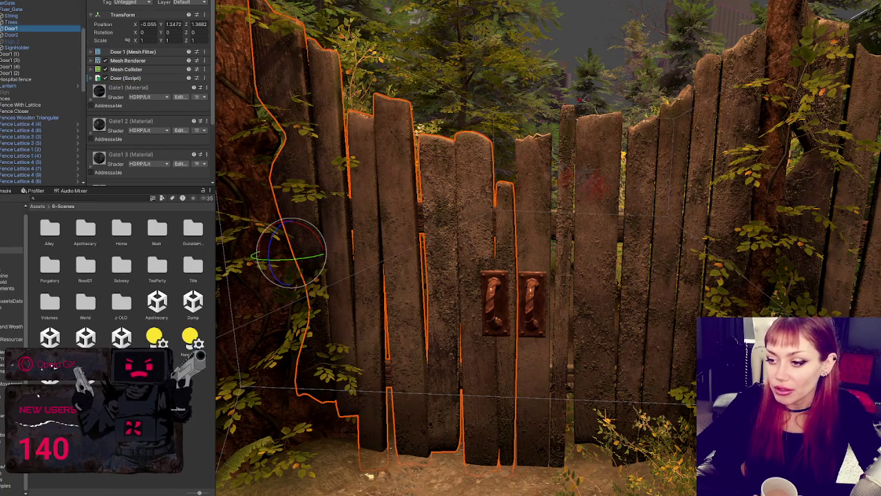
click(221, 254)
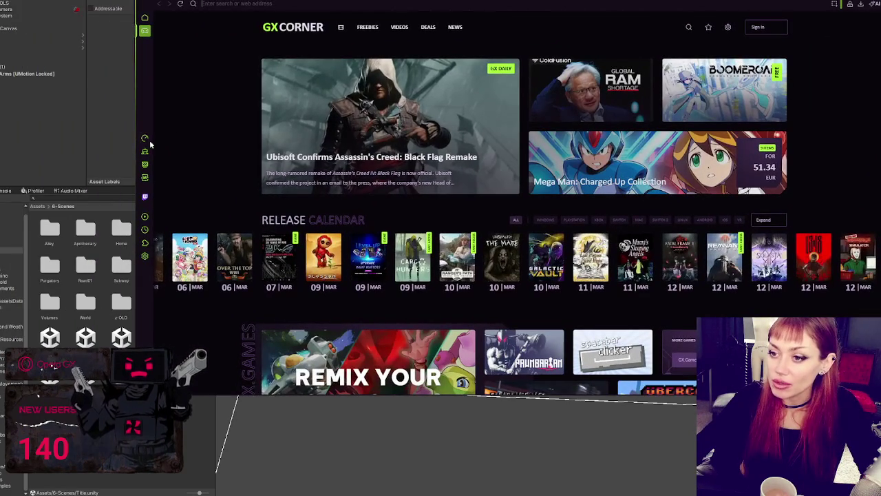
Leave GX Control, open the shader mods list, and go to the Mods configuration page
scroll(217, 136, down, 2)
scroll(217, 135, up, 2)
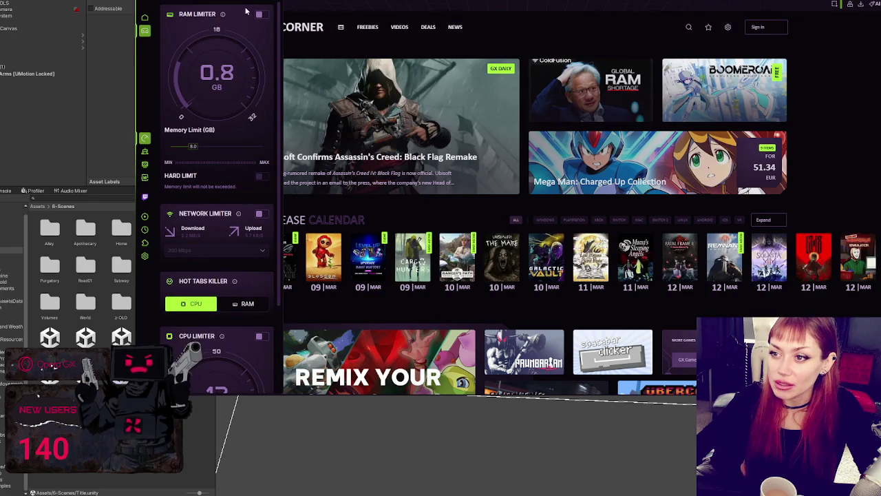
scroll(210, 19, down, 3)
scroll(210, 19, up, 3)
scroll(213, 41, down, 3)
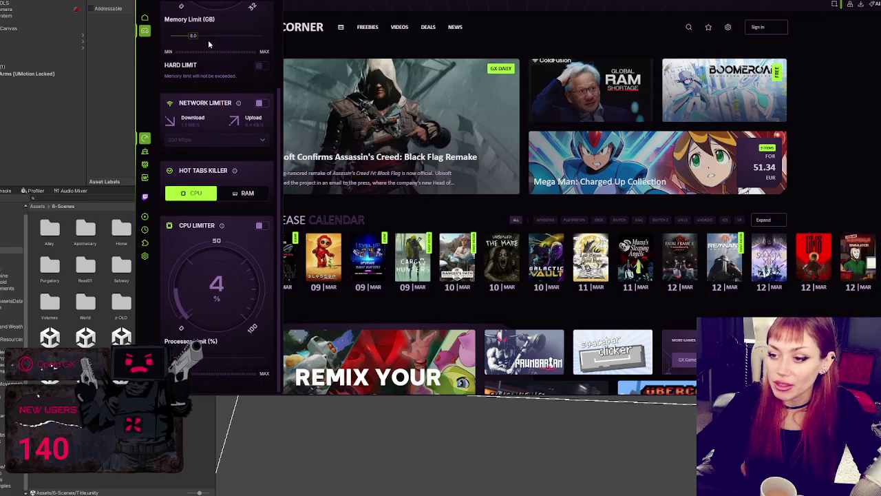
click(146, 152)
click(145, 164)
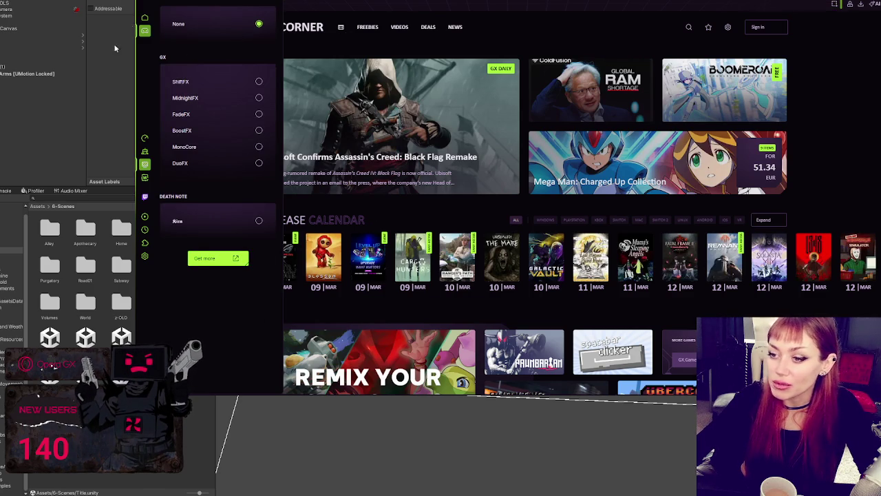
click(146, 173)
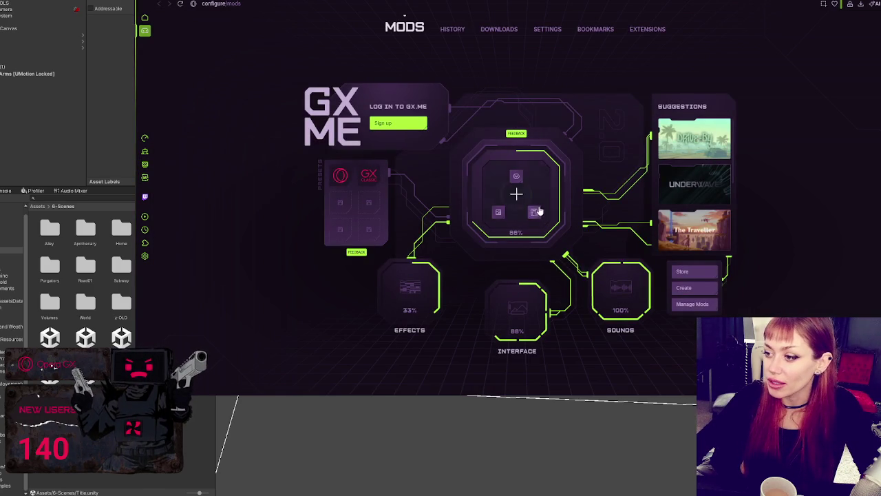
Look through the Interface mod options for wallpapers, fonts and stickers
click(541, 305)
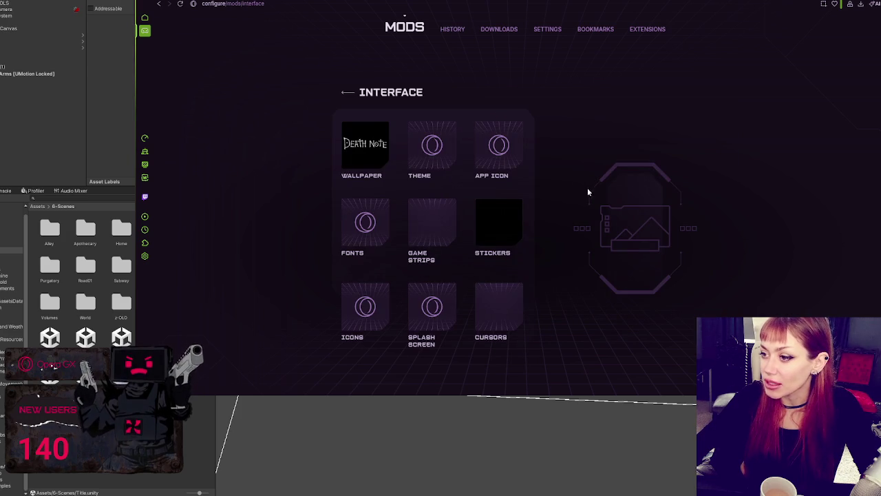
click(387, 150)
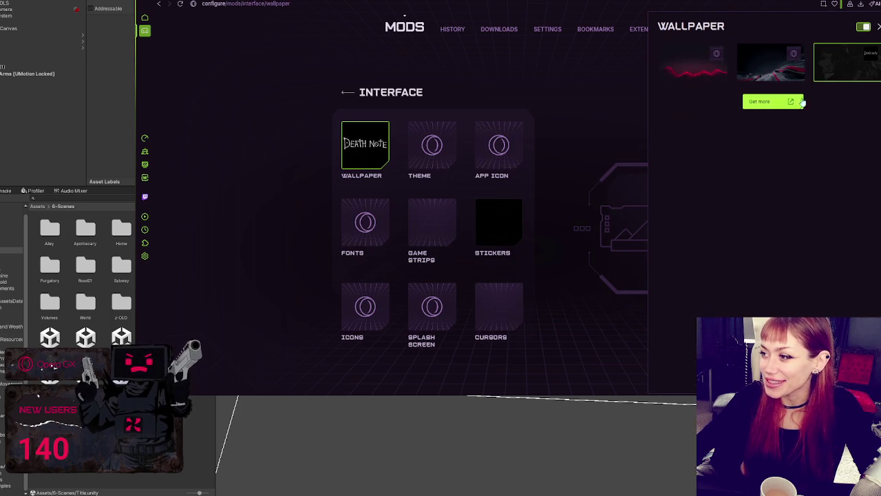
click(801, 102)
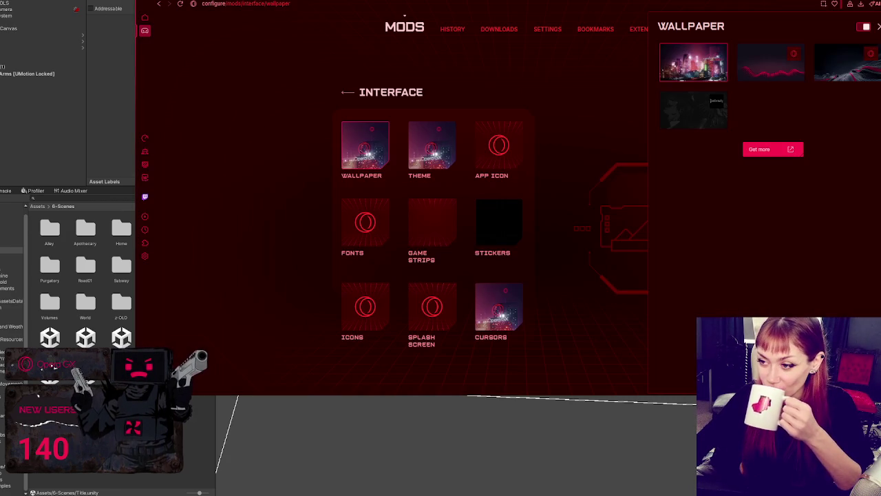
click(372, 234)
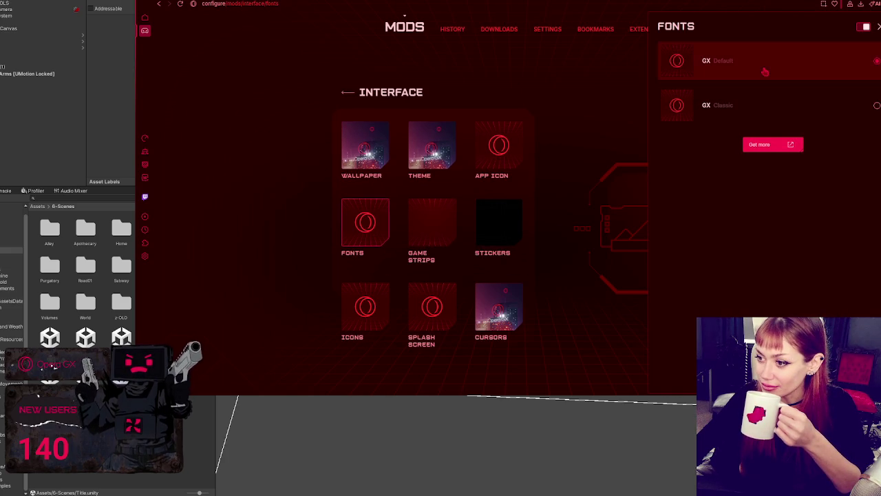
click(491, 221)
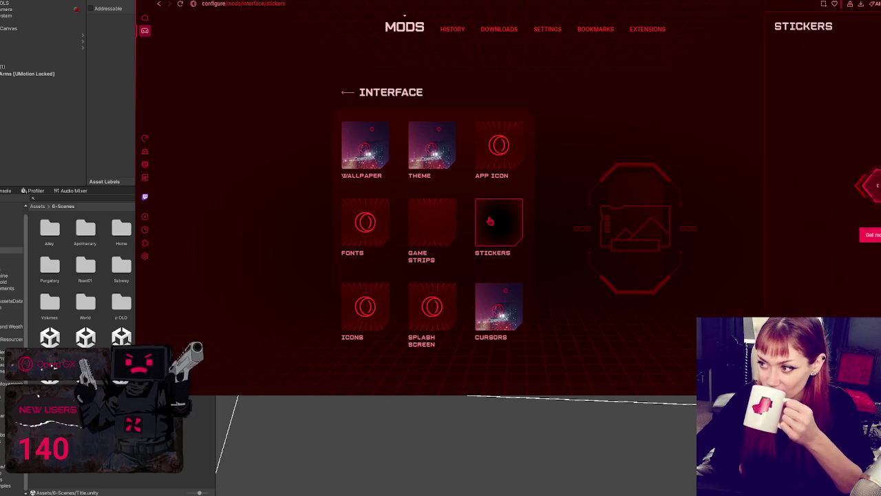
Install the Spaced Out mod from the GX Store
click(774, 235)
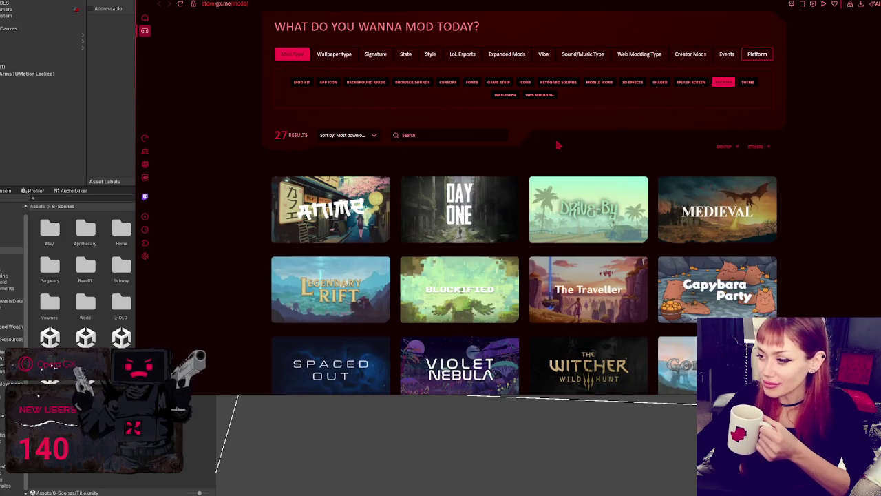
scroll(559, 143, down, 2)
scroll(559, 143, down, 1)
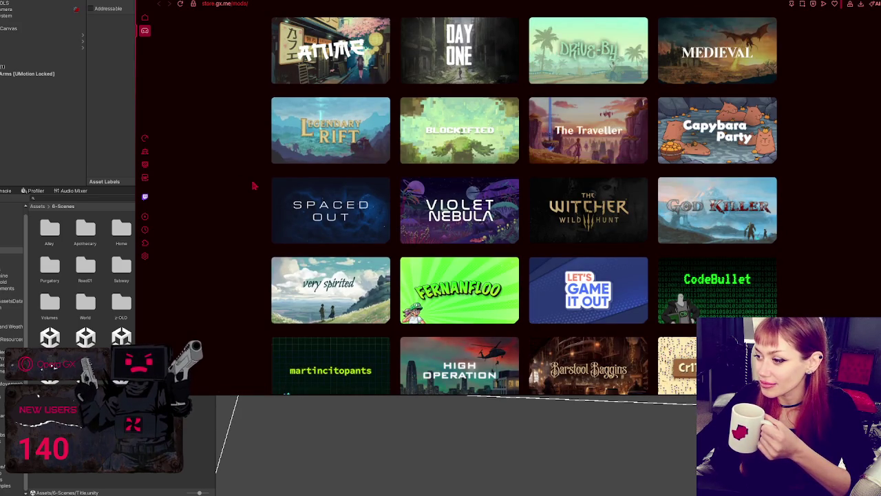
click(350, 205)
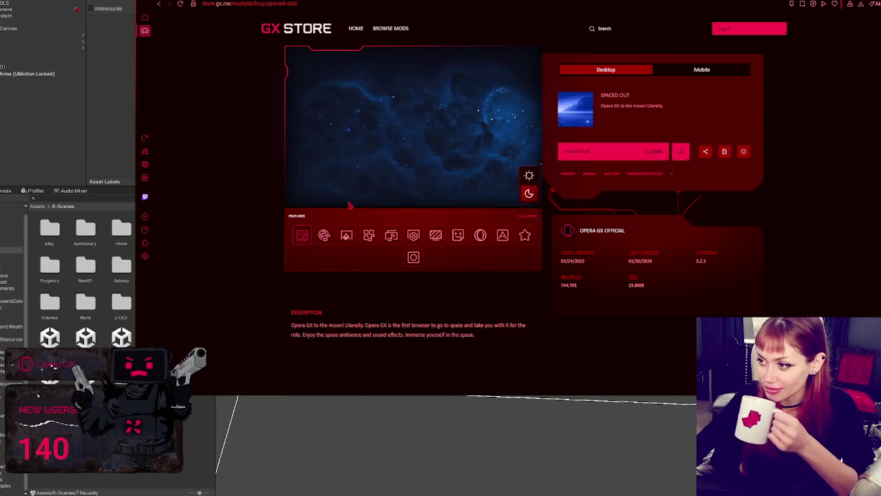
click(597, 159)
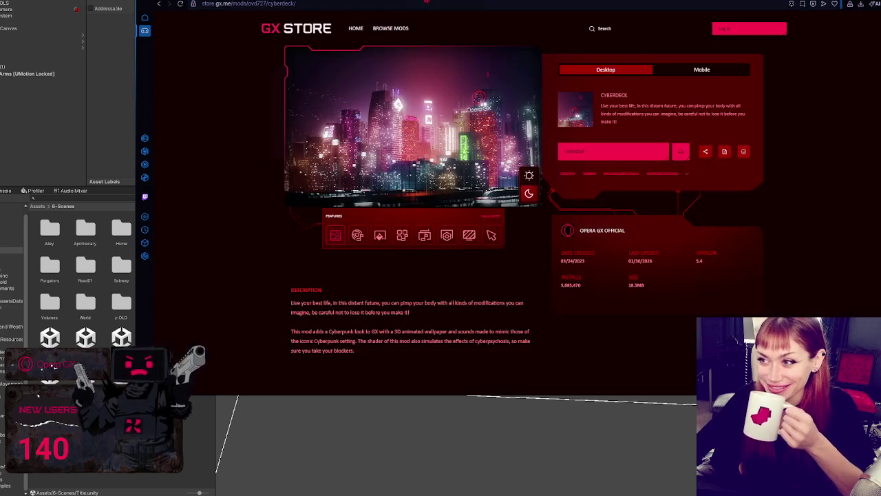
click(441, 256)
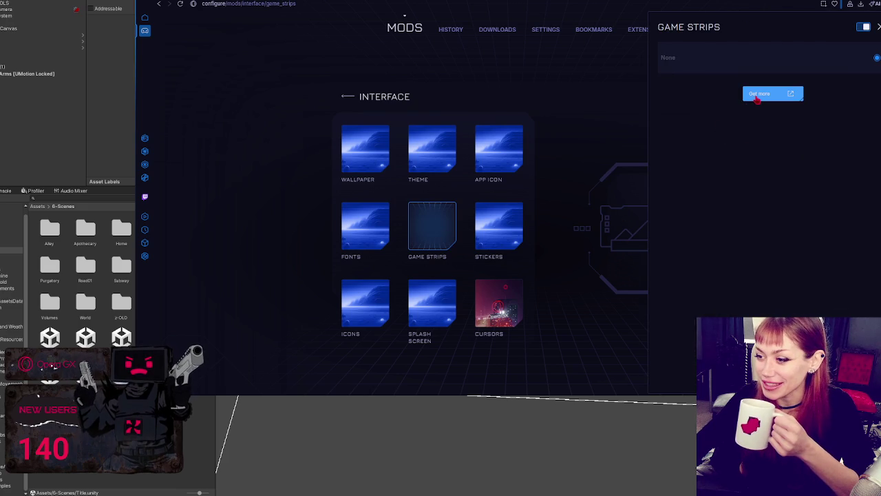
Browse the GX Store's Game Strip mods, then load crsed.net/en/play4free
click(757, 95)
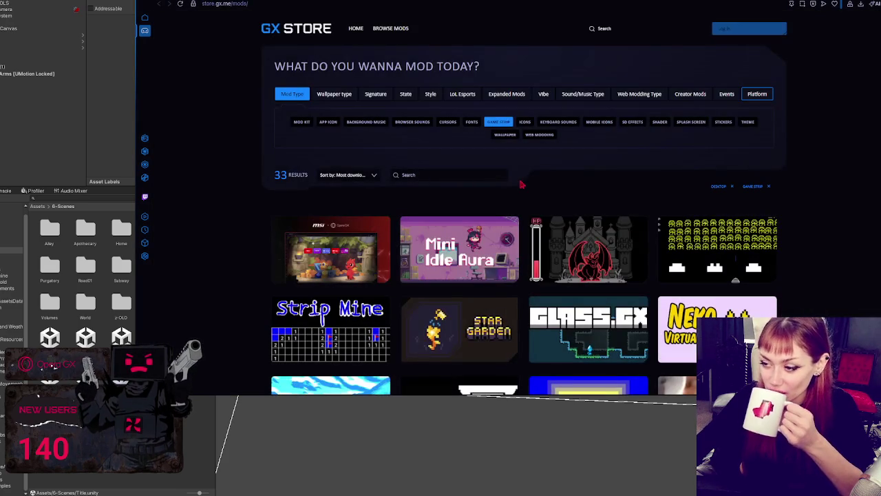
scroll(521, 185, down, 4)
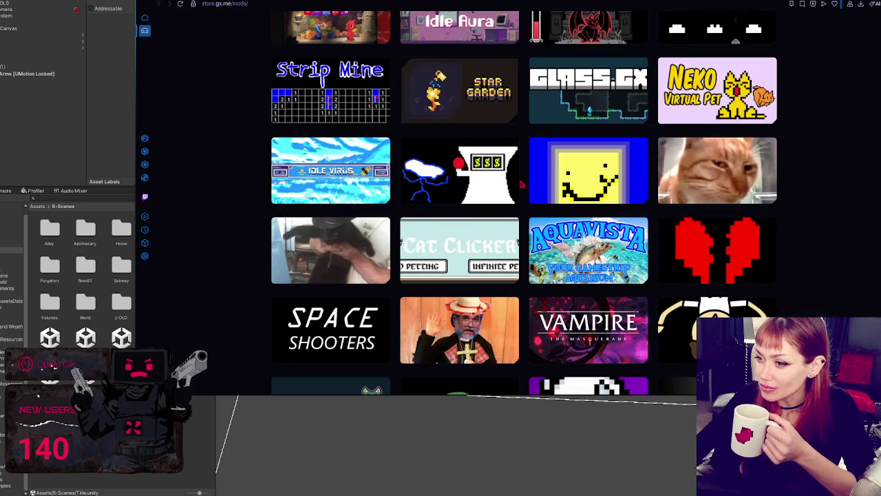
scroll(521, 185, down, 3)
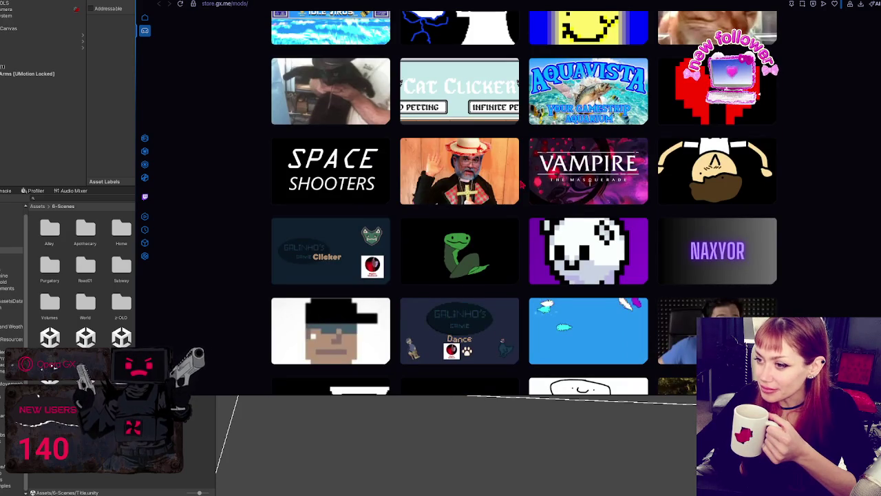
scroll(521, 185, down, 4)
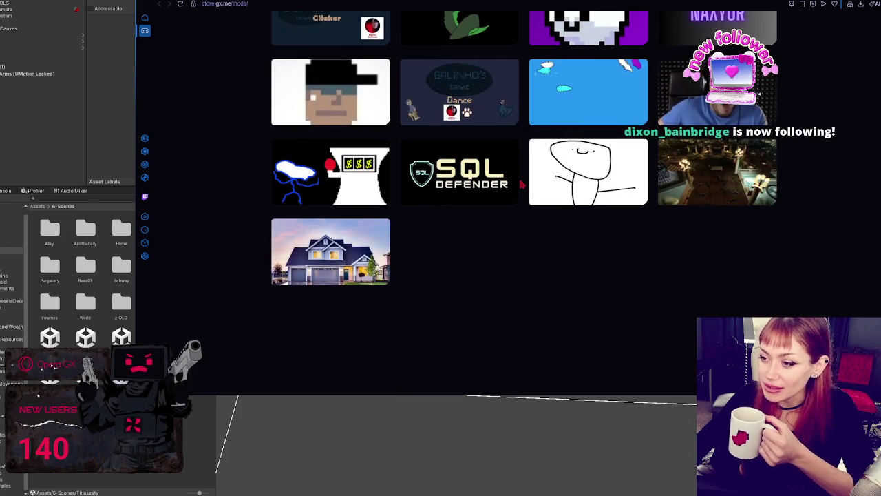
scroll(521, 184, up, 10)
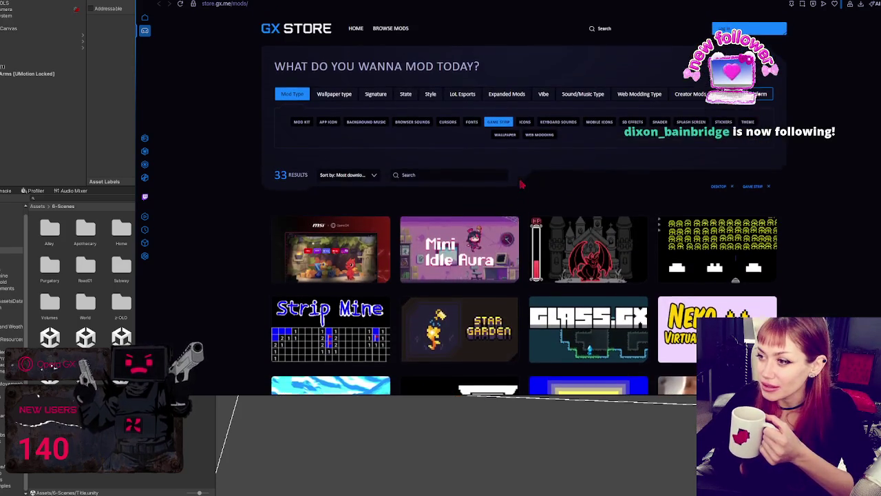
click(404, 12)
text(crsed.net/en/play4free)
key(Return)
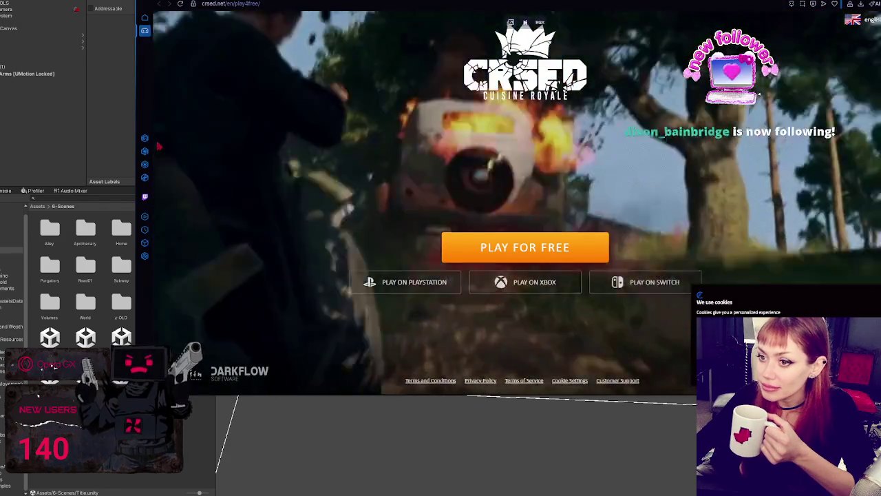
In a new GX Corner tab, open the Maxwell cat mod's store page
key(ctrl+t)
scroll(250, 142, down, 3)
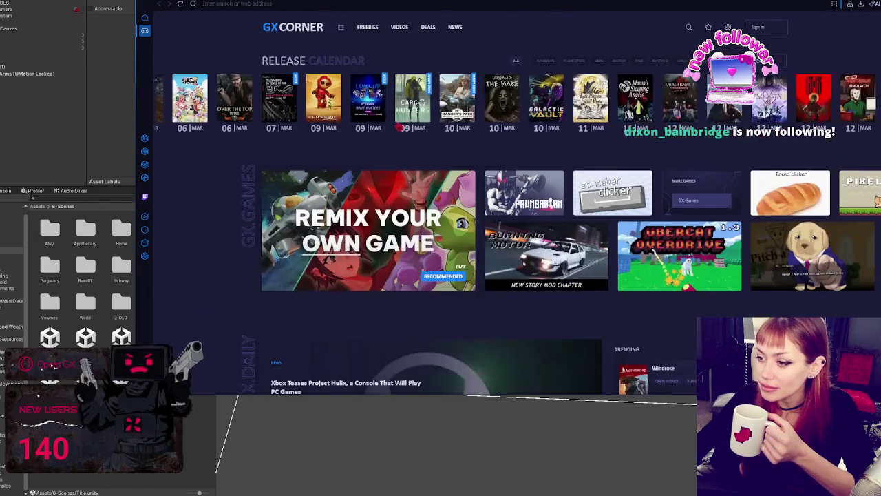
scroll(399, 126, down, 3)
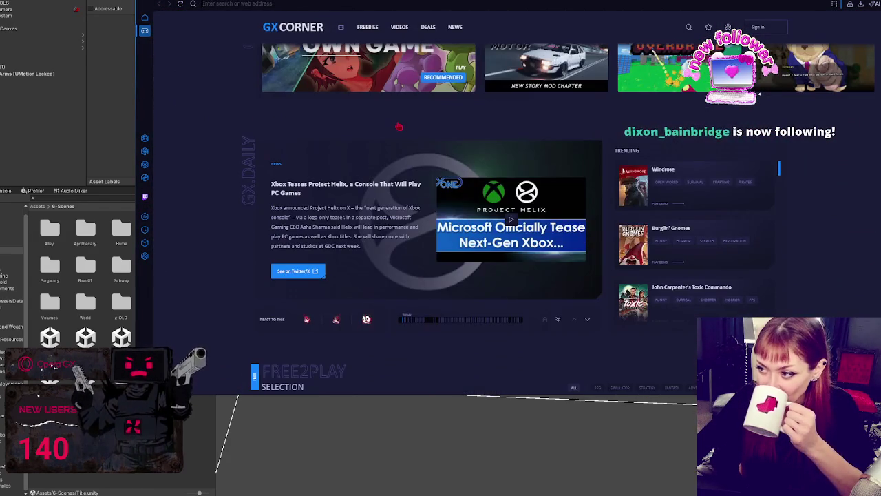
scroll(398, 126, down, 3)
scroll(405, 132, down, 3)
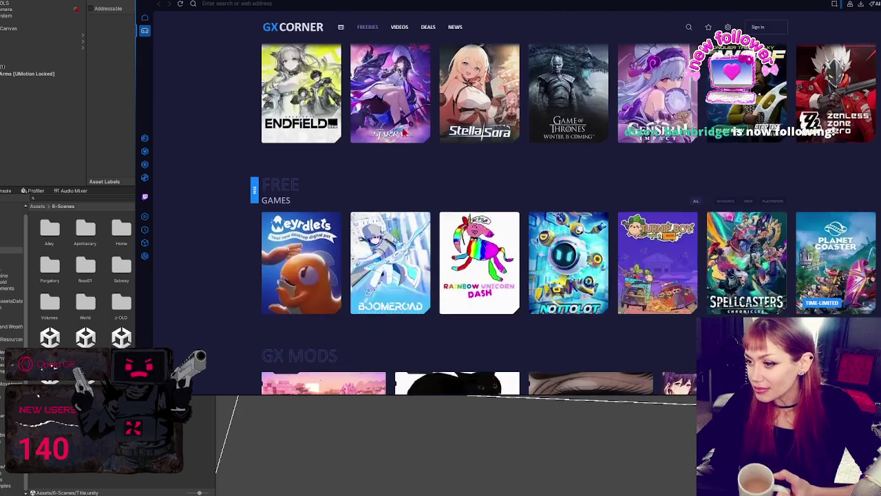
scroll(405, 130, down, 3)
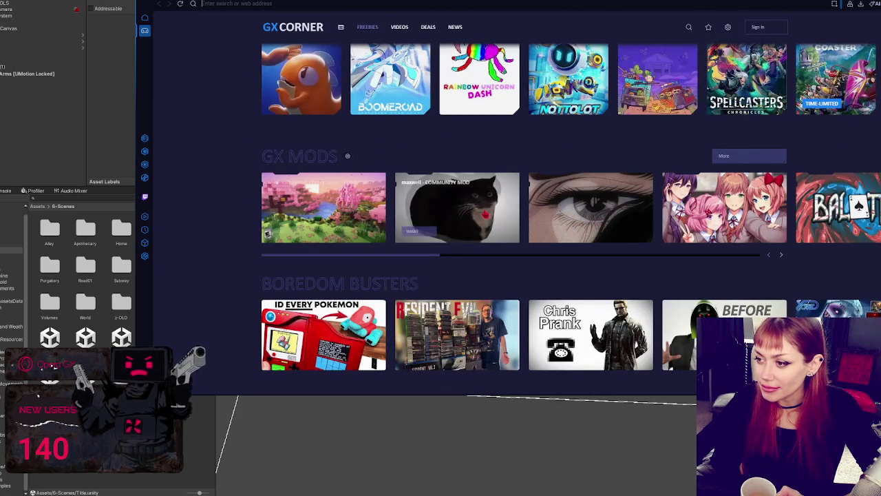
click(486, 214)
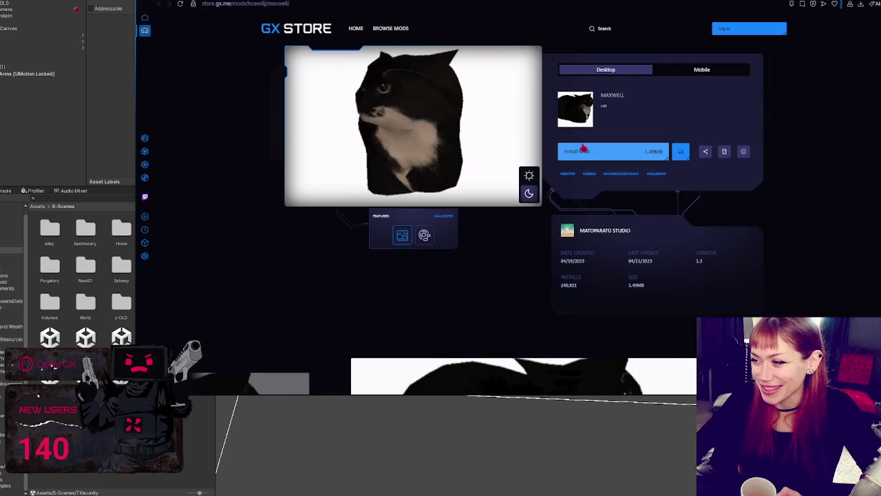
Install the Maxwell cat mod and view its spinning cat wallpaper in a new tab
click(579, 150)
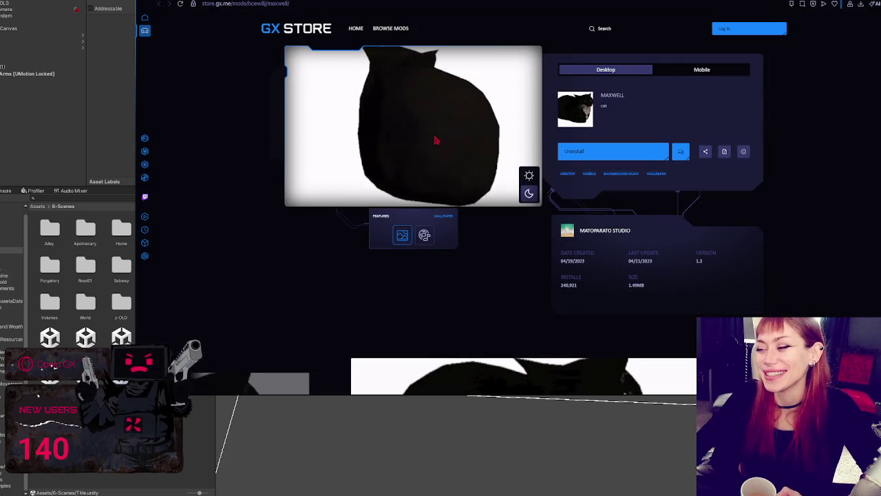
key(ctrl+t)
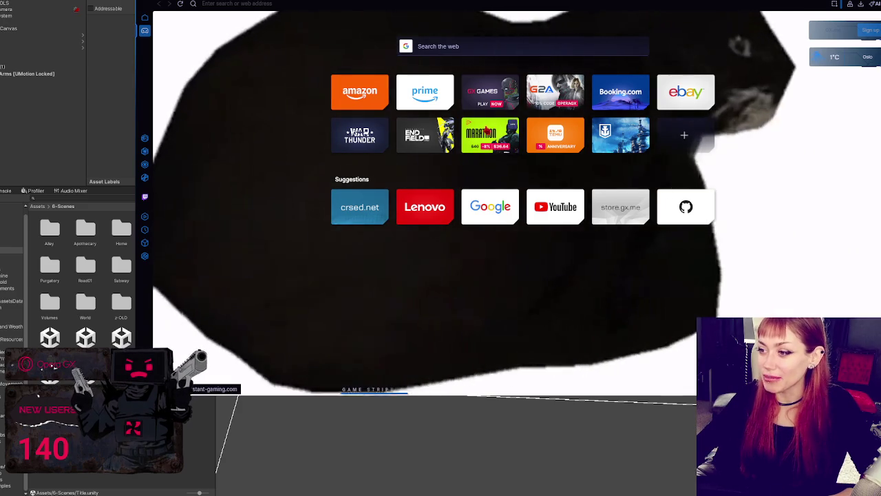
On Instant Gaming, view the Sims 4 Royalty & Legacy page screenshots, then return home
click(663, 81)
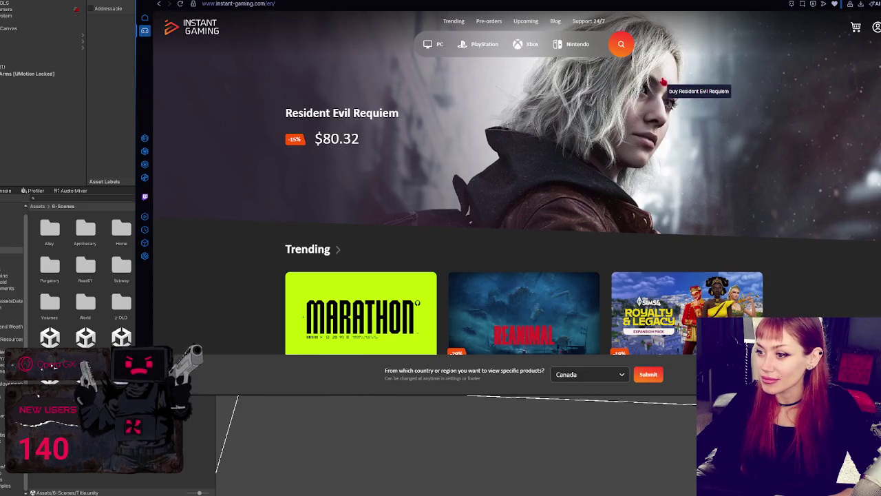
scroll(772, 86, down, 2)
scroll(792, 88, up, 2)
scroll(819, 90, down, 3)
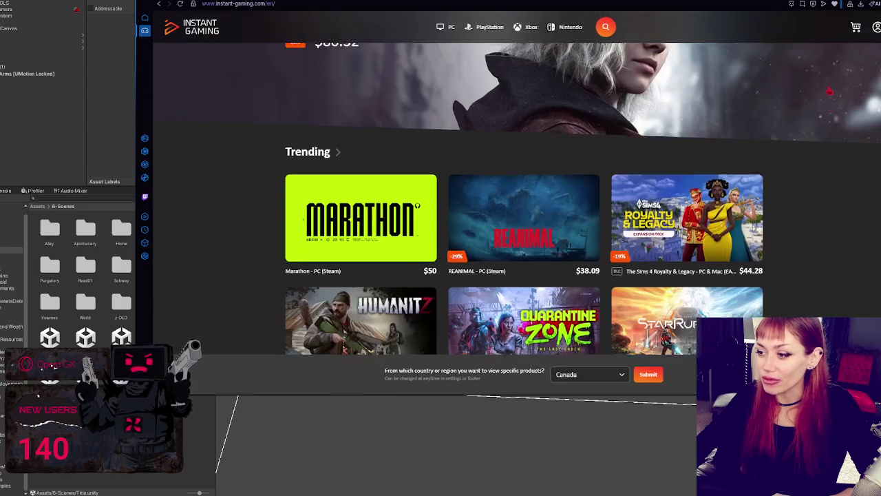
scroll(831, 90, down, 1)
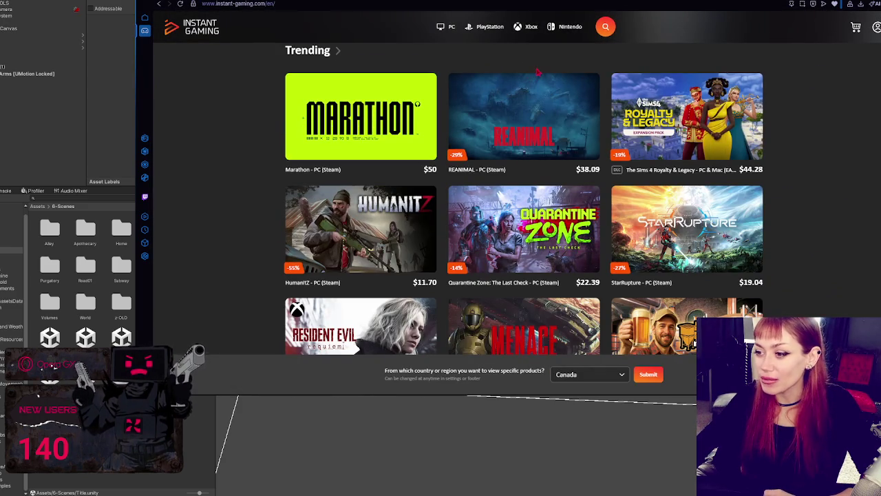
mouse_move(518, 118)
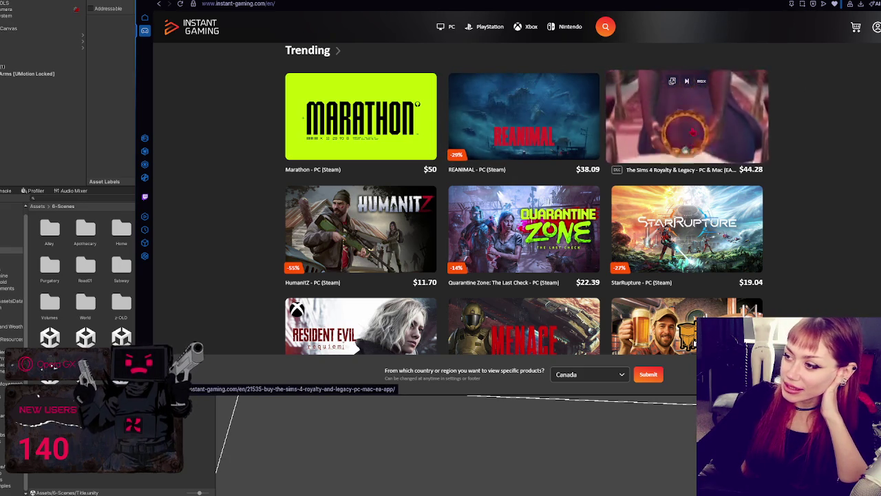
click(692, 131)
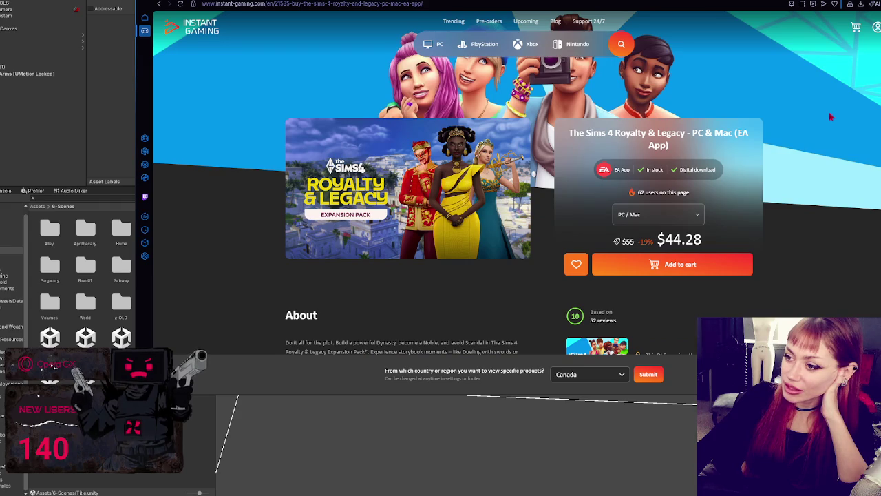
scroll(831, 117, down, 7)
scroll(834, 117, down, 3)
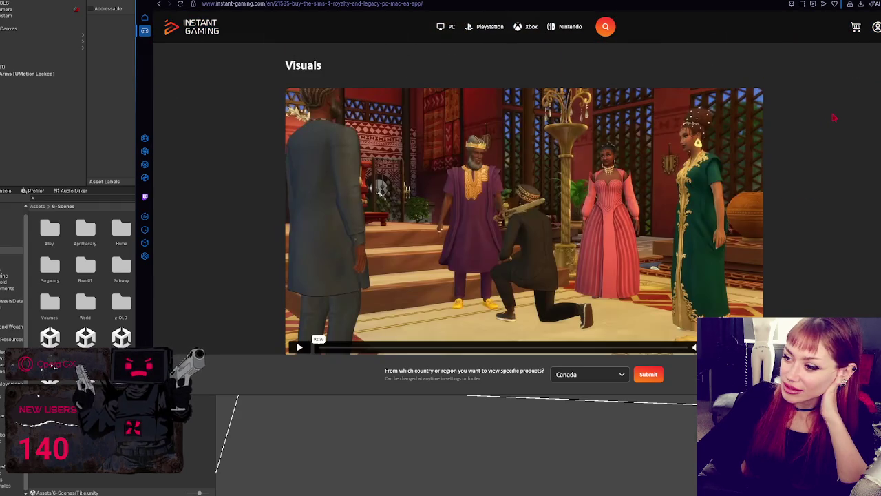
scroll(833, 118, down, 4)
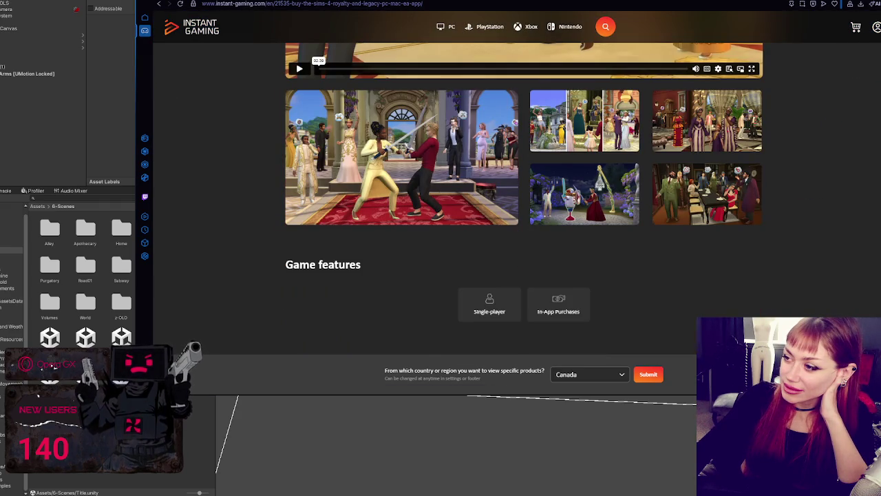
click(572, 125)
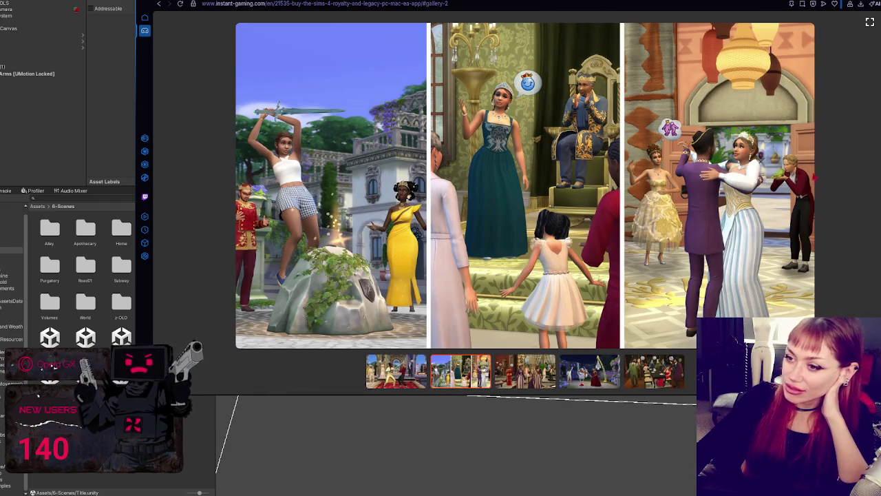
click(834, 165)
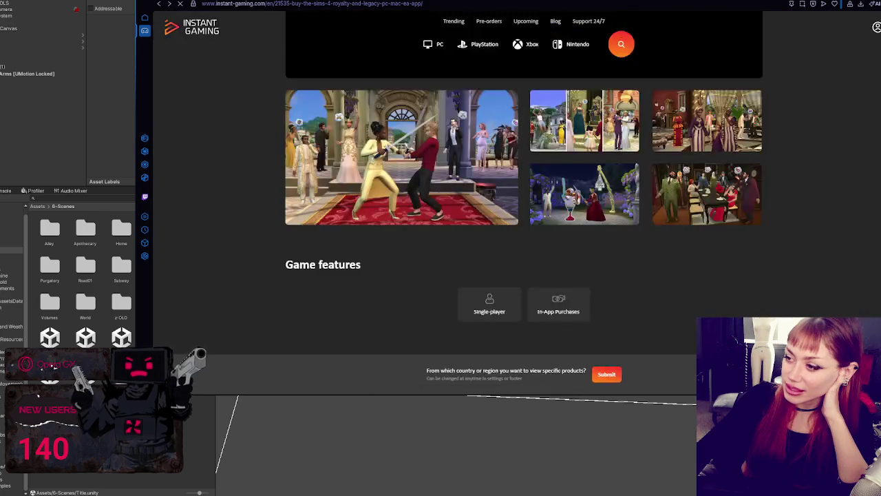
click(422, 138)
click(198, 35)
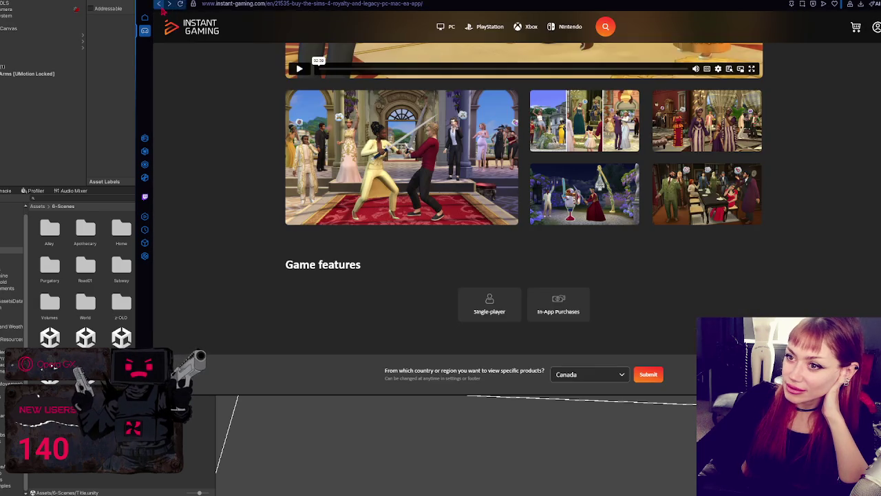
Scroll through Pre-orders and We recommend you, then open the Life is Strange: Reunion page
scroll(726, 178, down, 3)
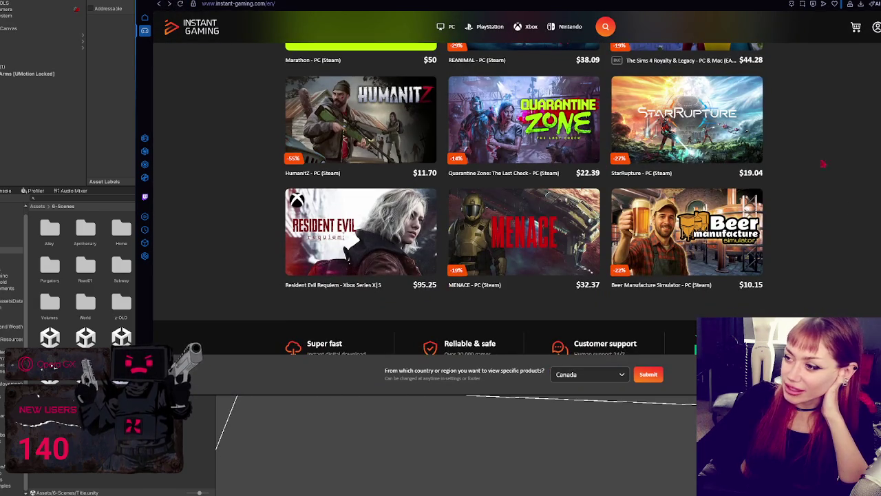
scroll(823, 164, up, 2)
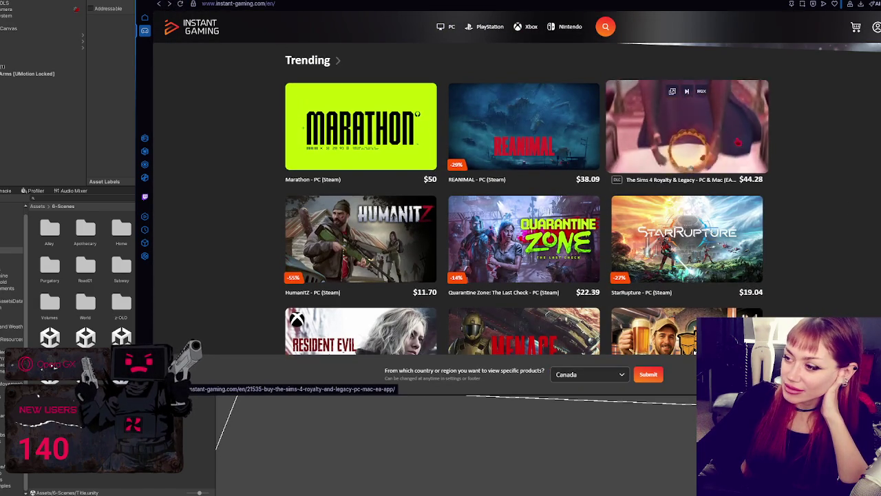
scroll(799, 126, down, 2)
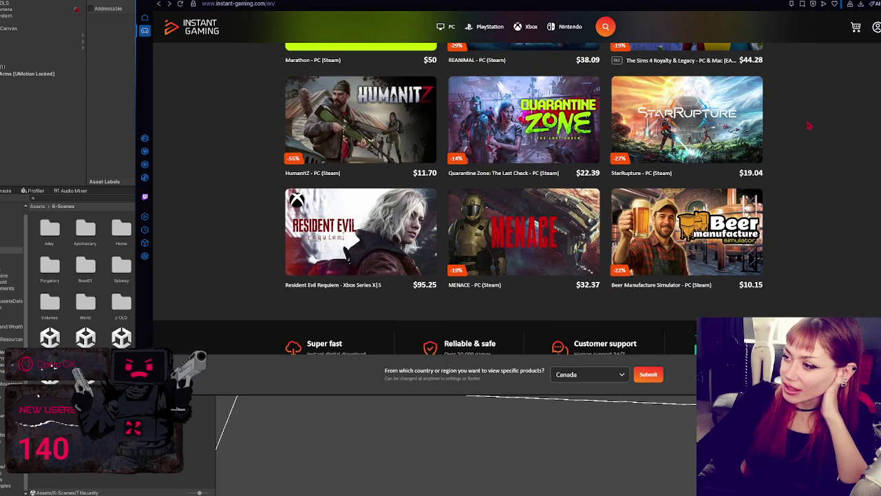
scroll(809, 126, down, 1)
mouse_move(358, 192)
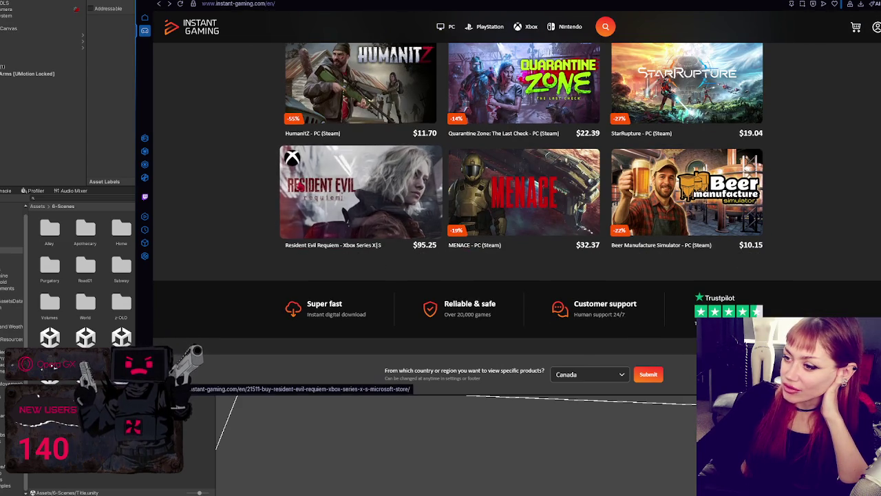
scroll(688, 186, up, 3)
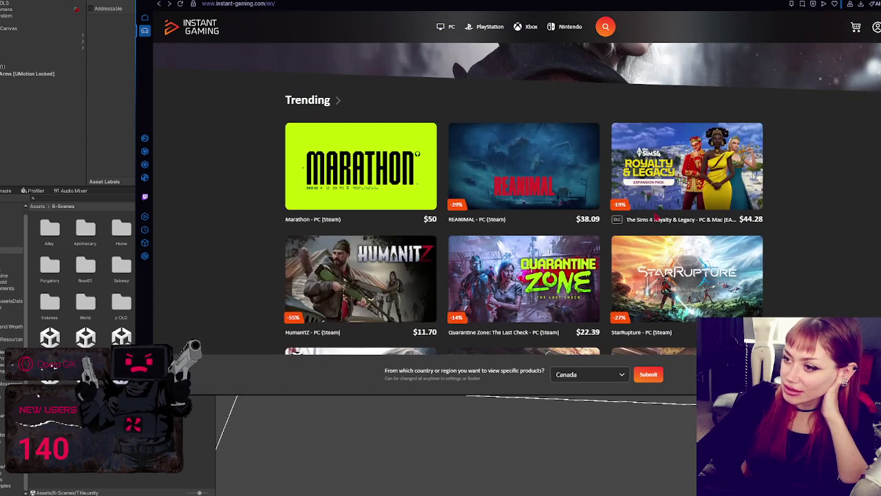
scroll(689, 186, down, 3)
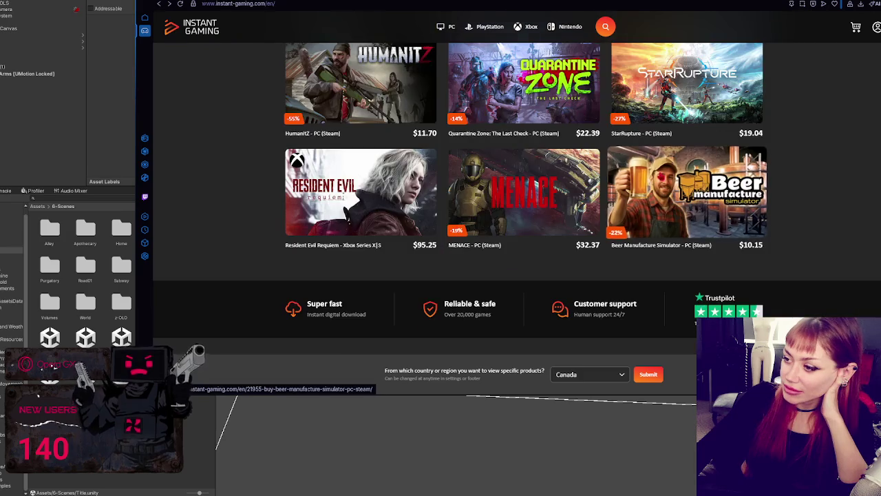
scroll(661, 177, down, 4)
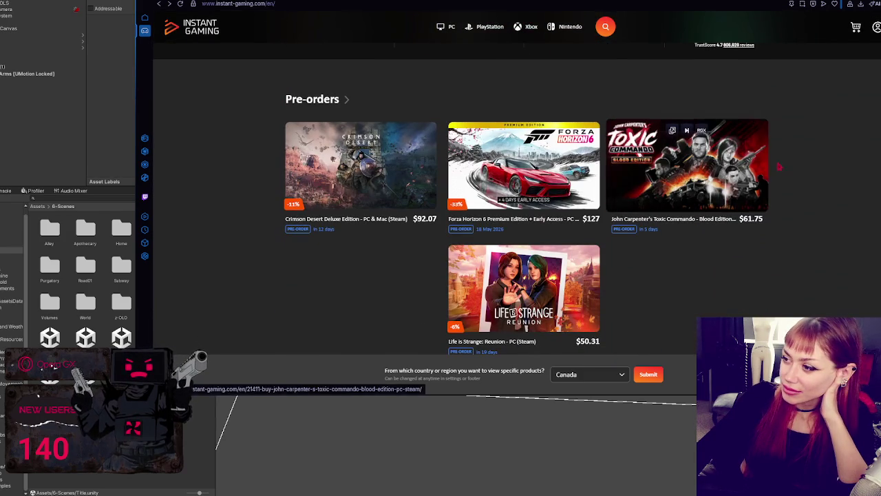
scroll(828, 166, down, 1)
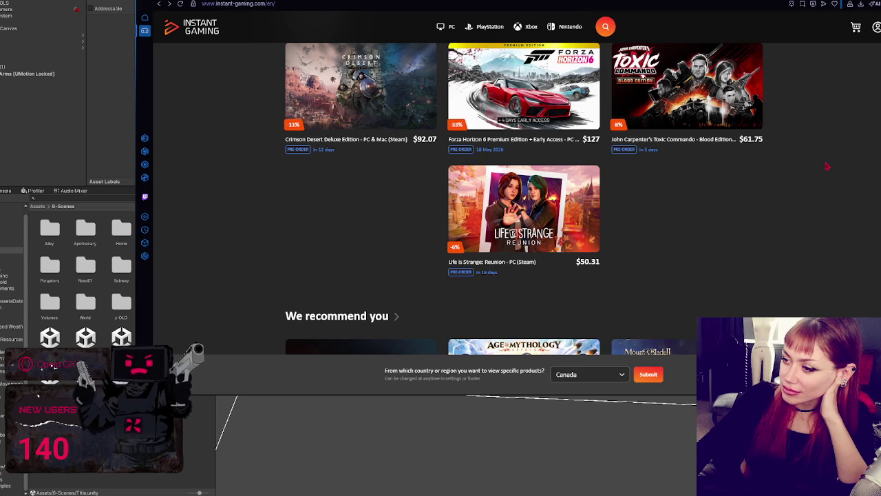
scroll(827, 166, down, 3)
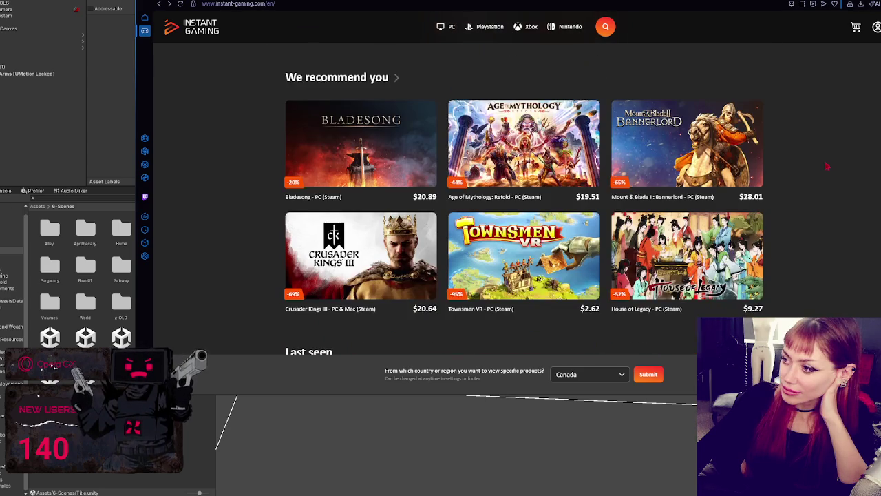
scroll(828, 166, down, 1)
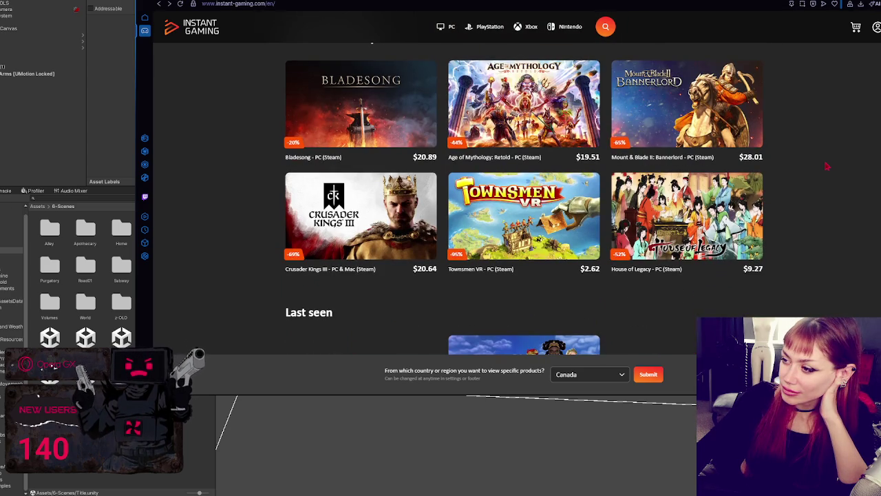
scroll(828, 166, down, 2)
scroll(828, 166, up, 2)
scroll(827, 166, down, 4)
scroll(828, 166, up, 2)
scroll(828, 166, up, 5)
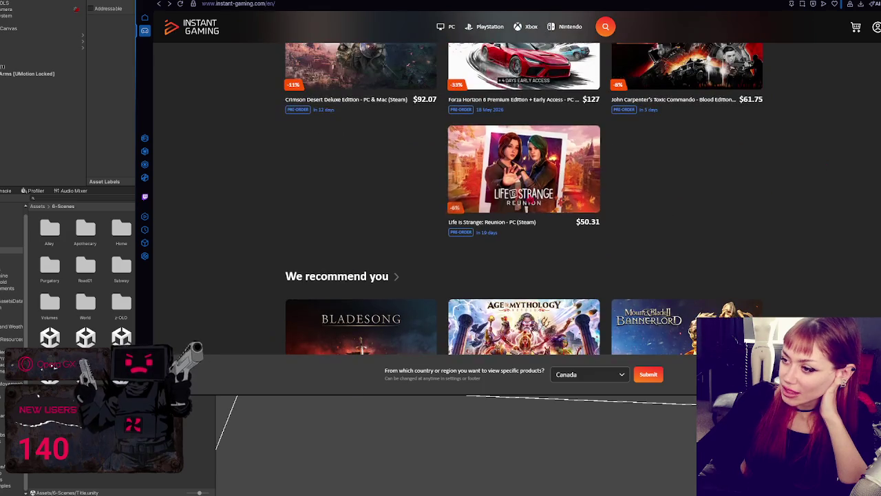
click(524, 169)
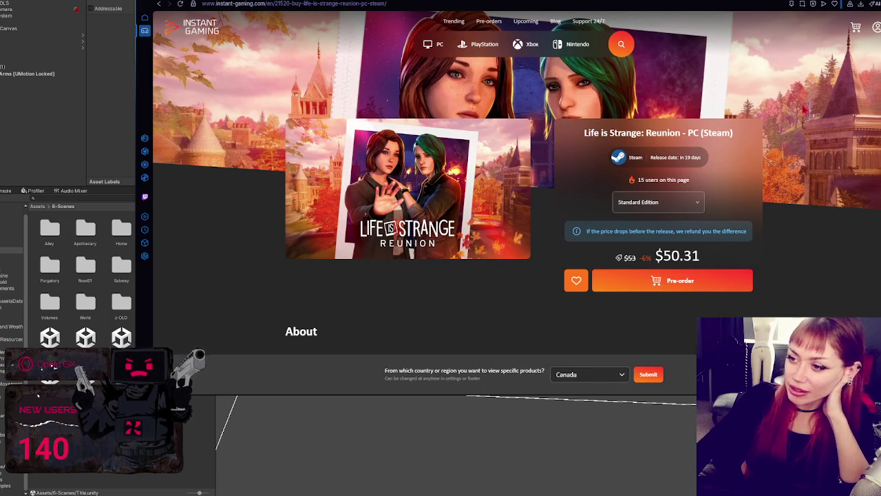
Scroll down to the Visuals section and view the fourth screenshot at full size
scroll(804, 109, down, 2)
scroll(804, 108, up, 2)
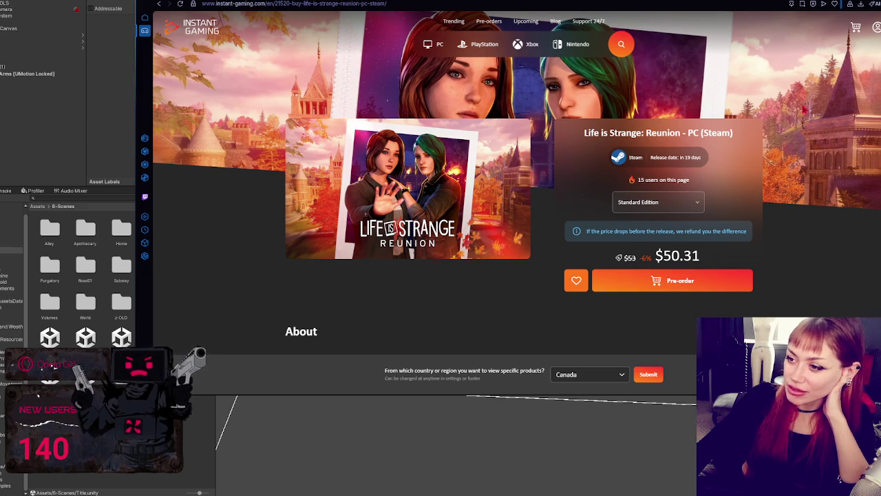
scroll(804, 108, down, 8)
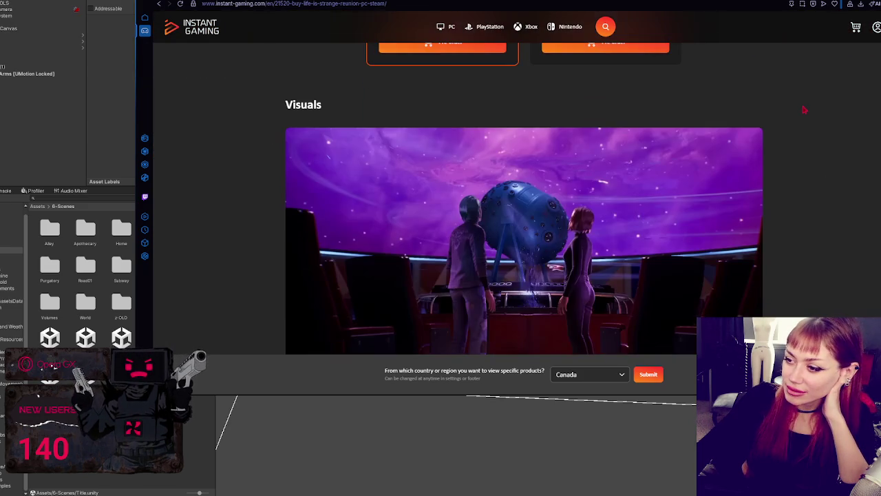
scroll(804, 108, down, 3)
scroll(804, 109, up, 2)
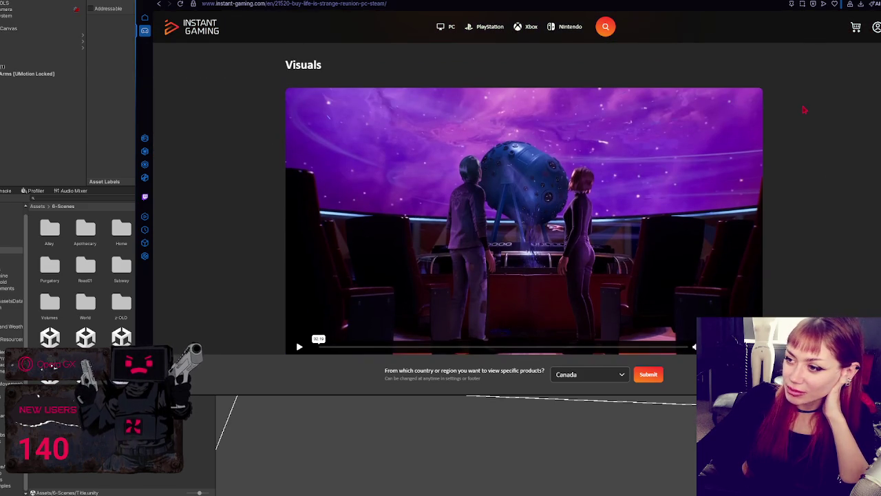
scroll(804, 108, down, 3)
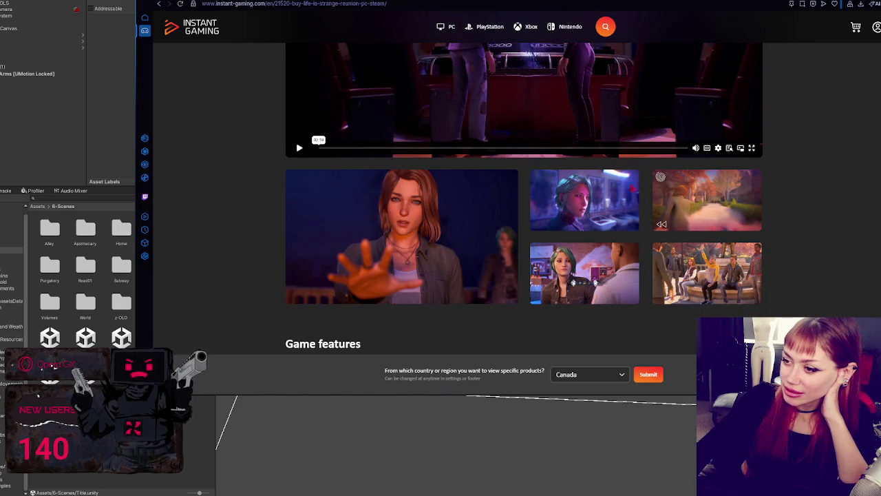
click(552, 277)
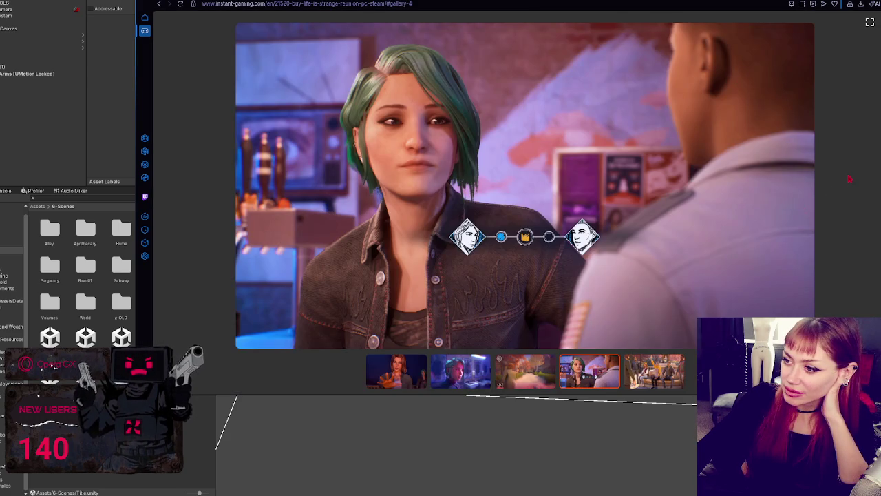
click(851, 179)
Scroll back up the page, then return to Unity and narrow the Project panel
scroll(850, 179, down, 5)
scroll(851, 180, down, 3)
scroll(844, 176, up, 10)
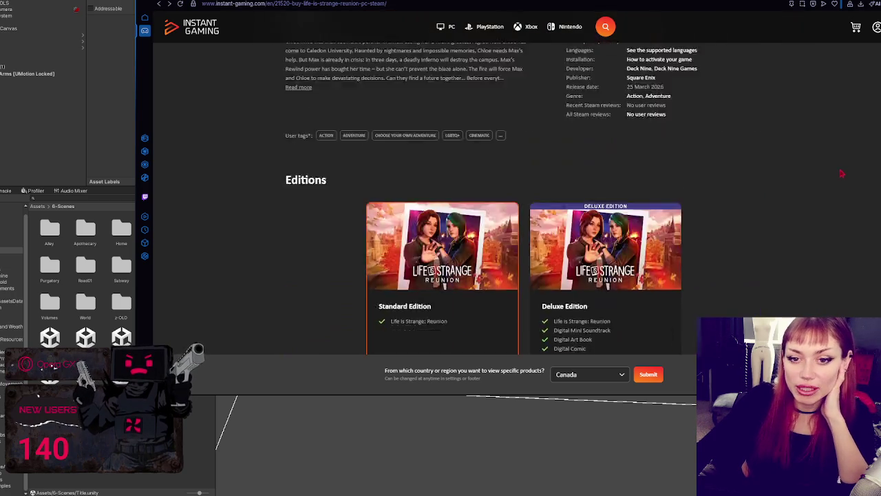
scroll(842, 173, up, 10)
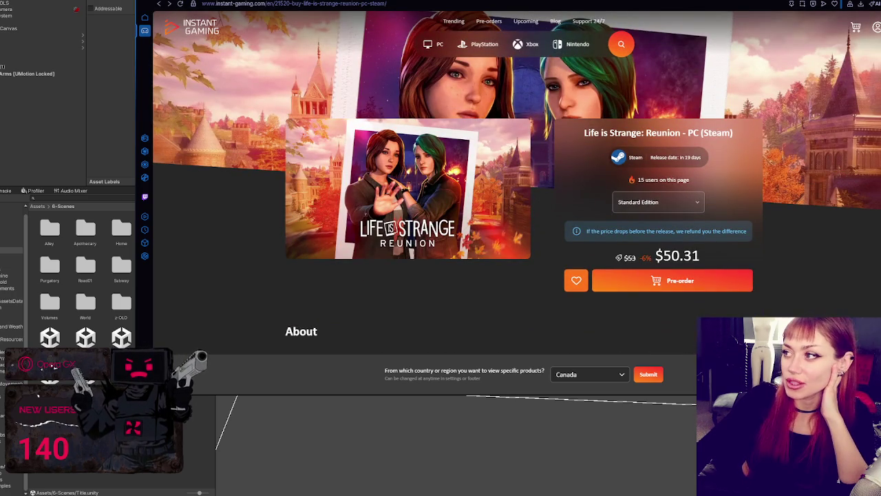
key(alt+Tab)
drag(218, 149, 156, 150)
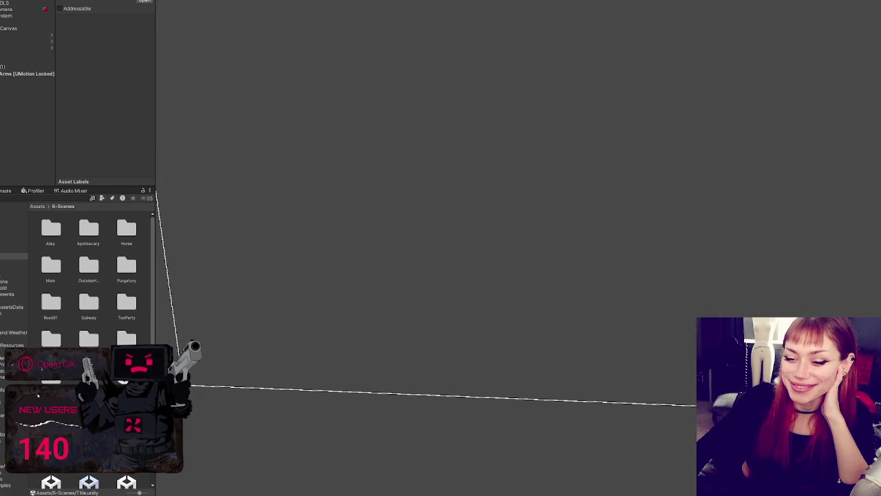
Browse the Assets folders in the Project tree to bring up the gate scene
click(10, 296)
click(6, 257)
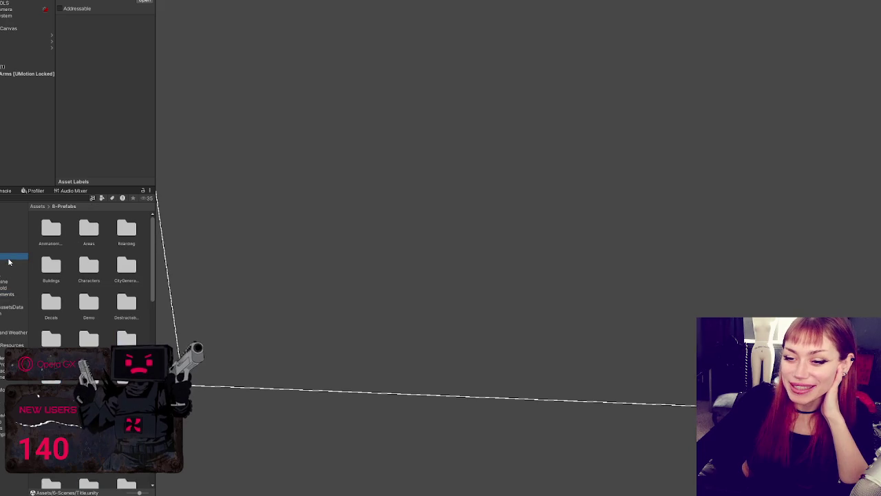
scroll(73, 275, down, 1)
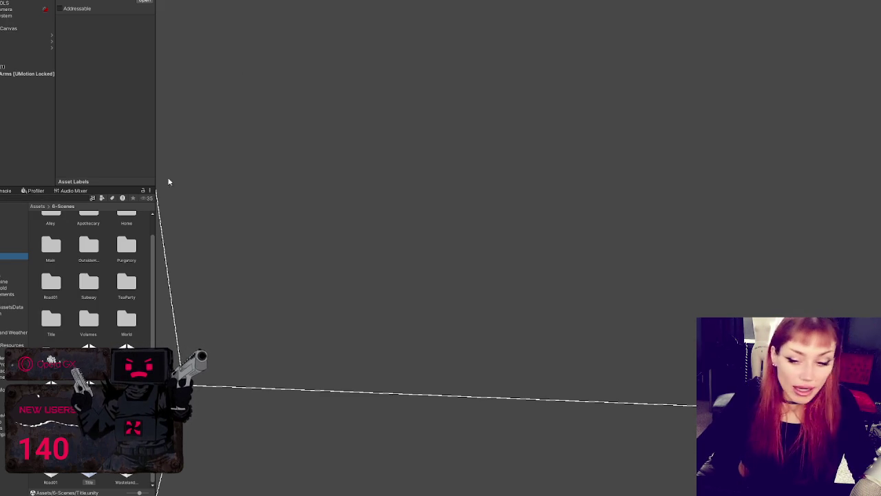
click(453, 25)
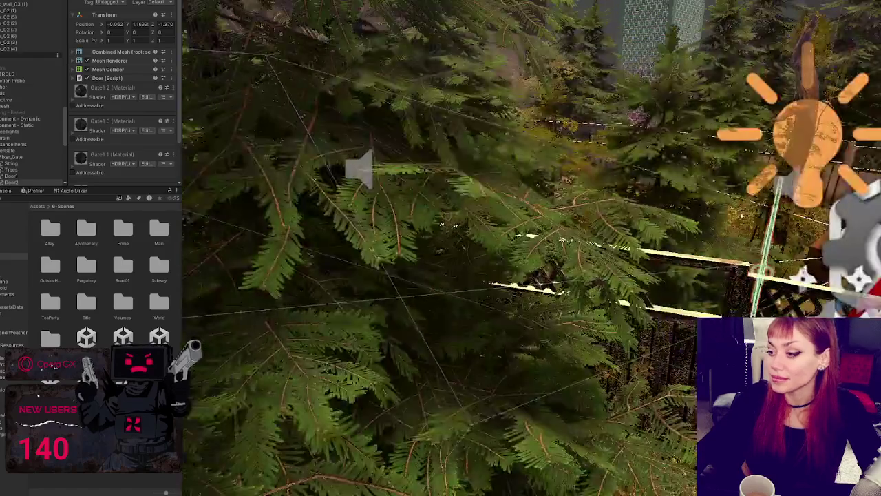
Orbit to face the gate, select Door2 with the rotate tool, and enter Play mode
scroll(463, 140, down, 5)
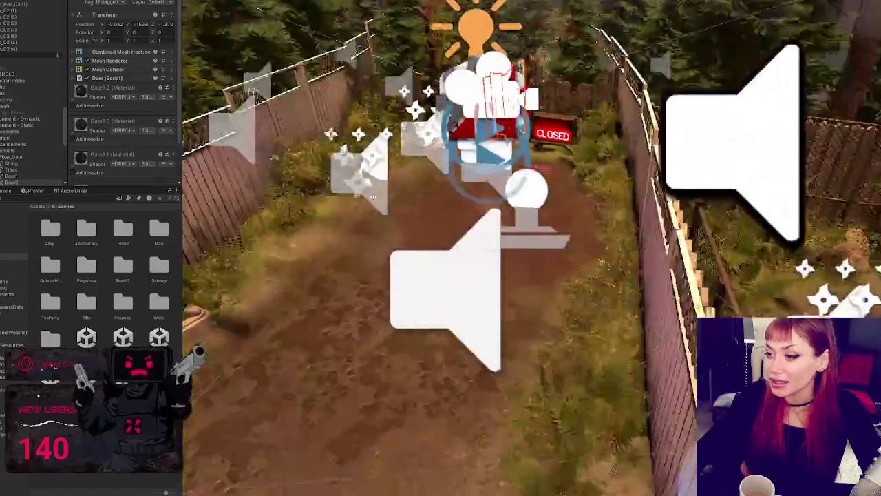
scroll(531, 247, up, 10)
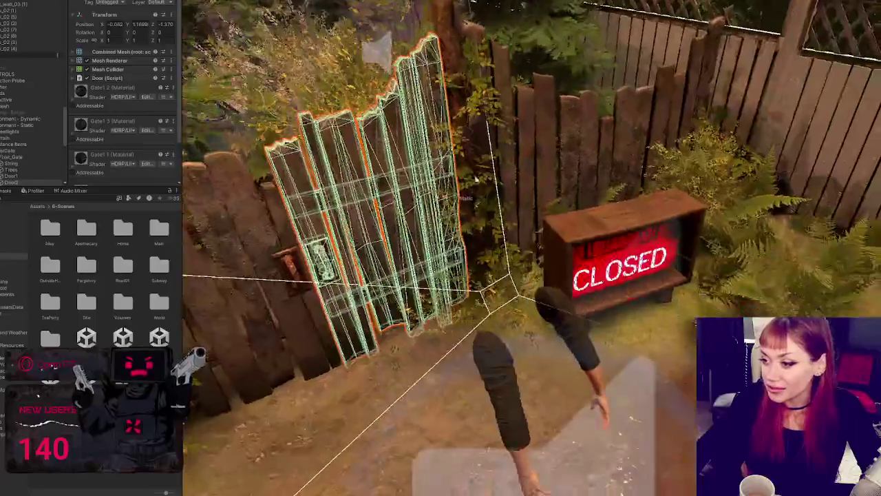
drag(523, 248, 427, 248)
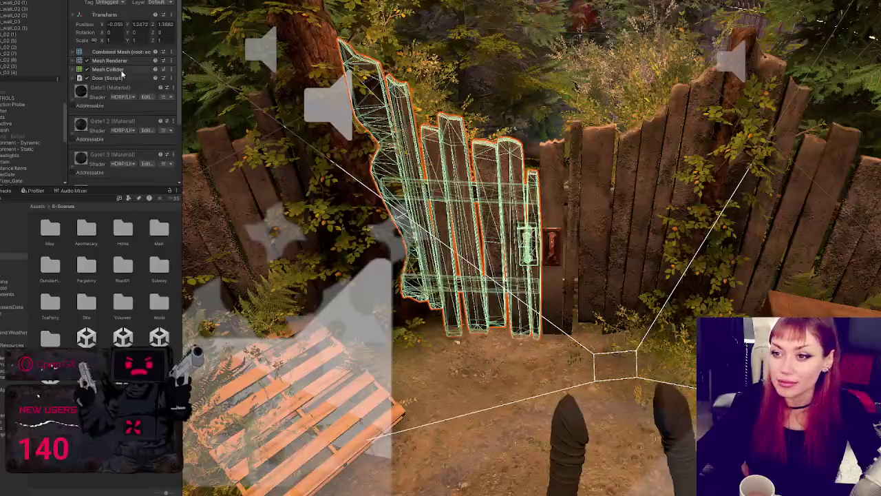
scroll(31, 100, down, 2)
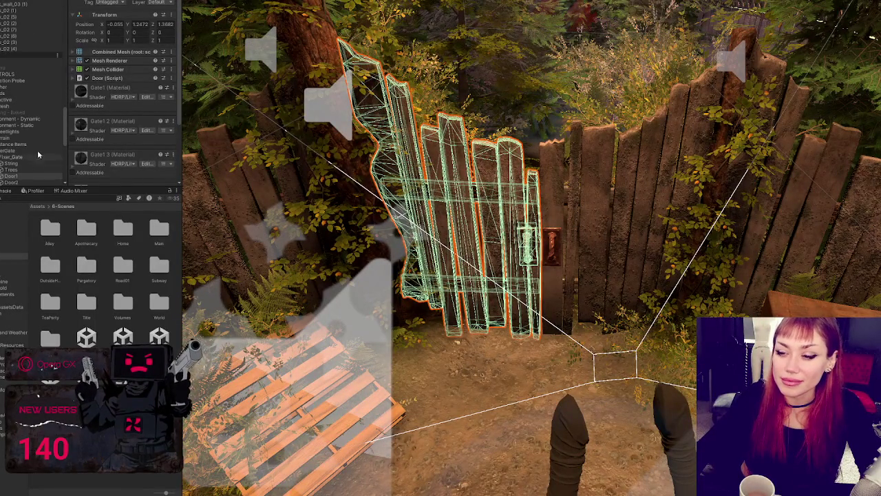
key(e)
click(28, 183)
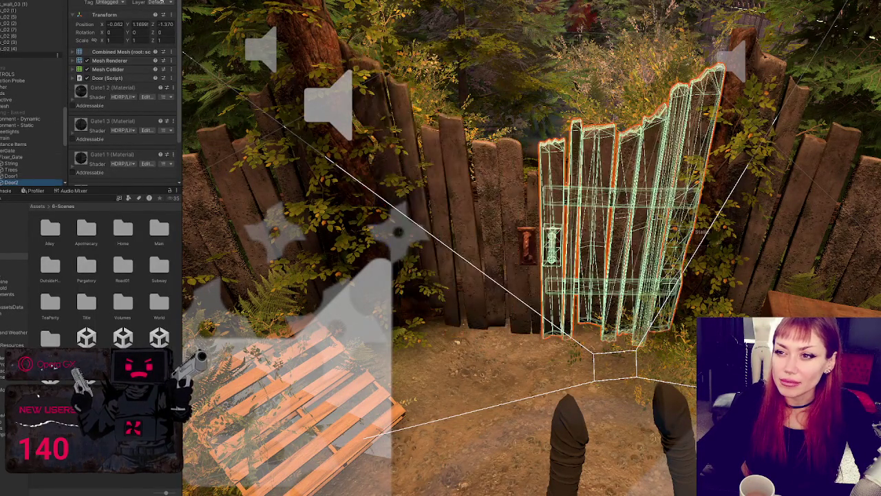
key(ctrl+p)
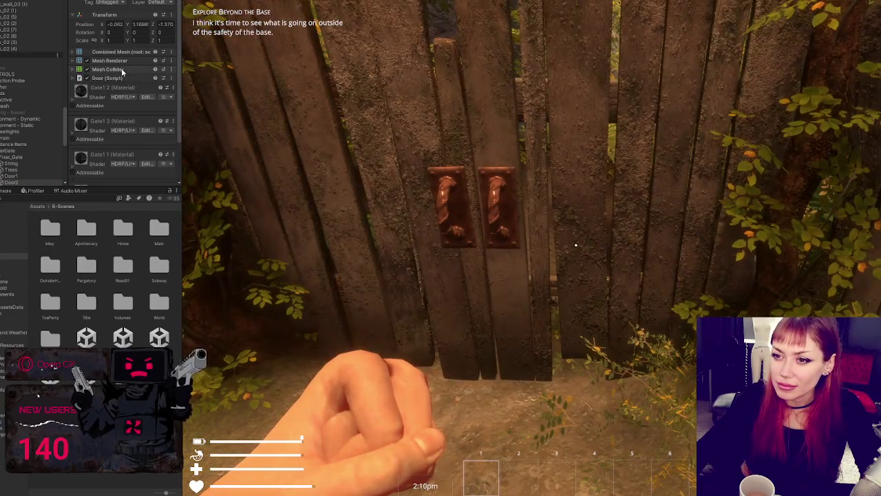
Tick Convex on Door2's Mesh Collider and open Home.unity
click(110, 69)
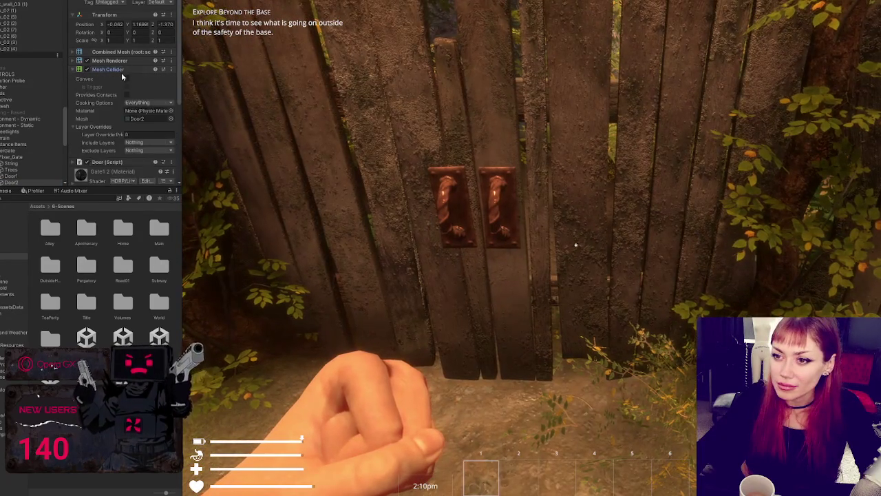
click(126, 79)
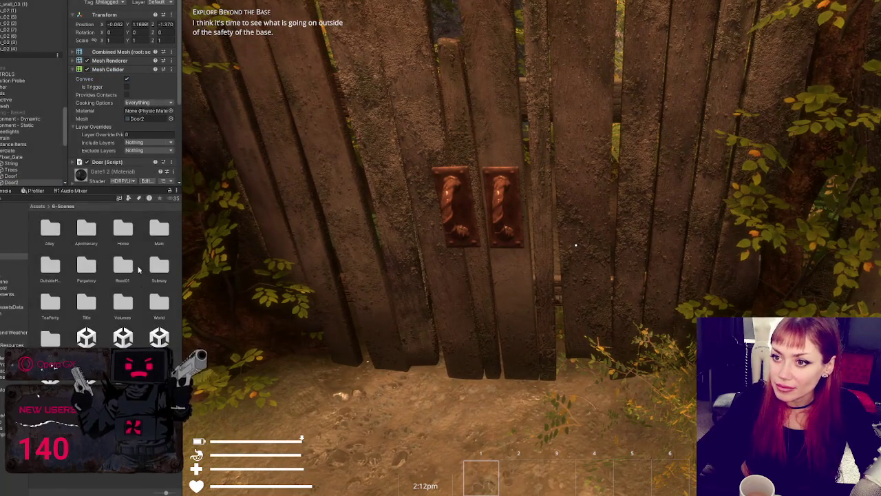
double_click(166, 339)
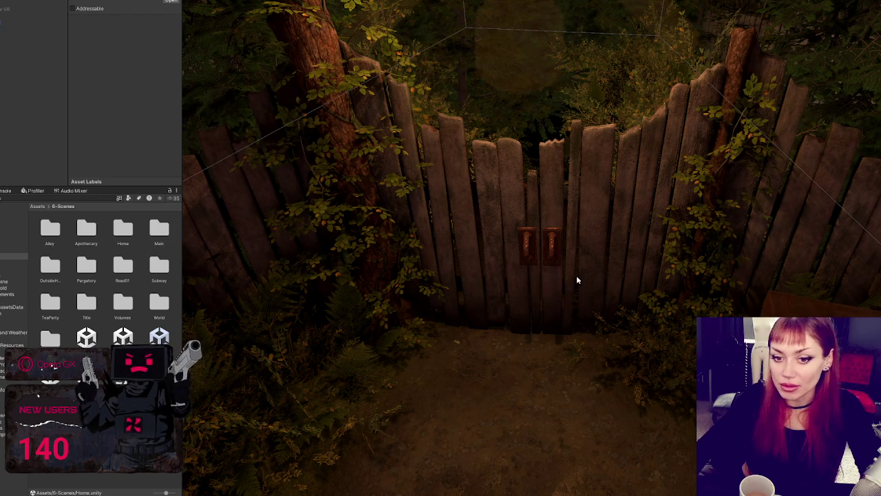
Select both gate doors, Door1 and Door2, in the scene and Hierarchy
click(493, 166)
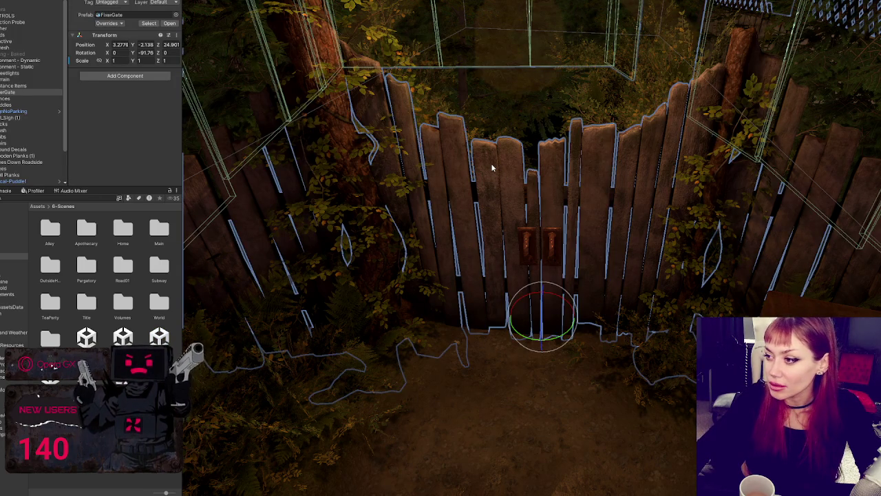
click(493, 167)
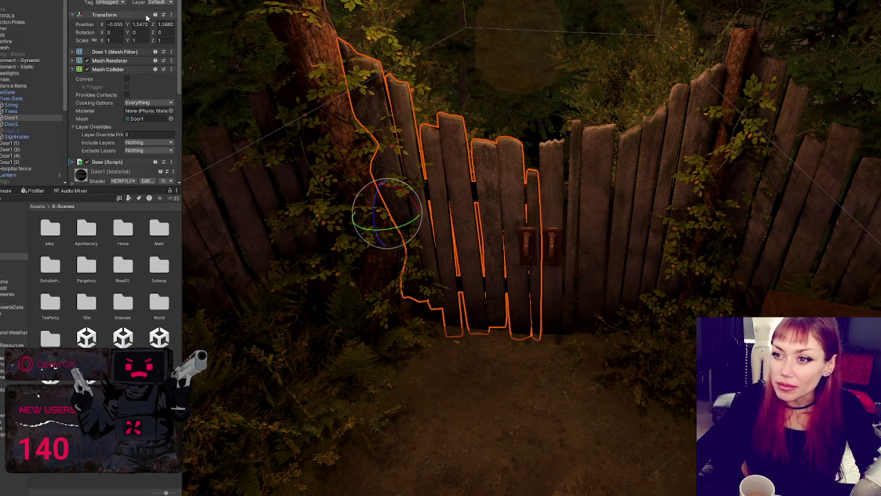
ctrl+click(21, 124)
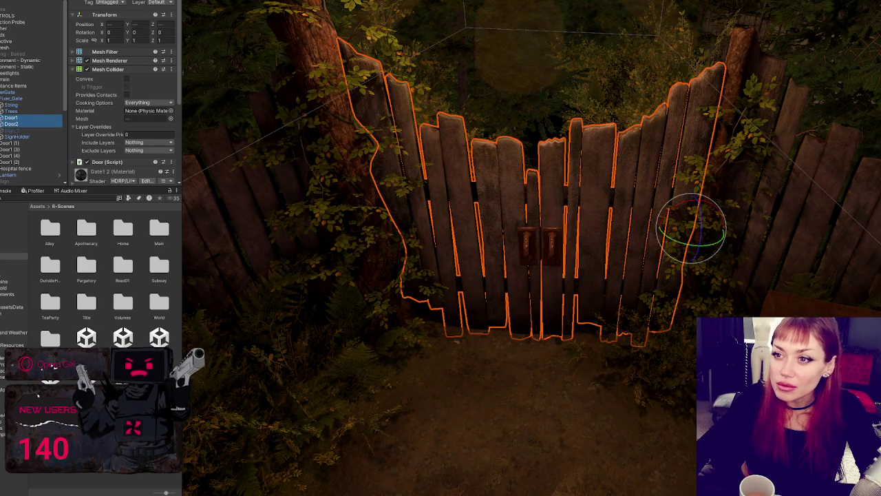
scroll(136, 129, down, 3)
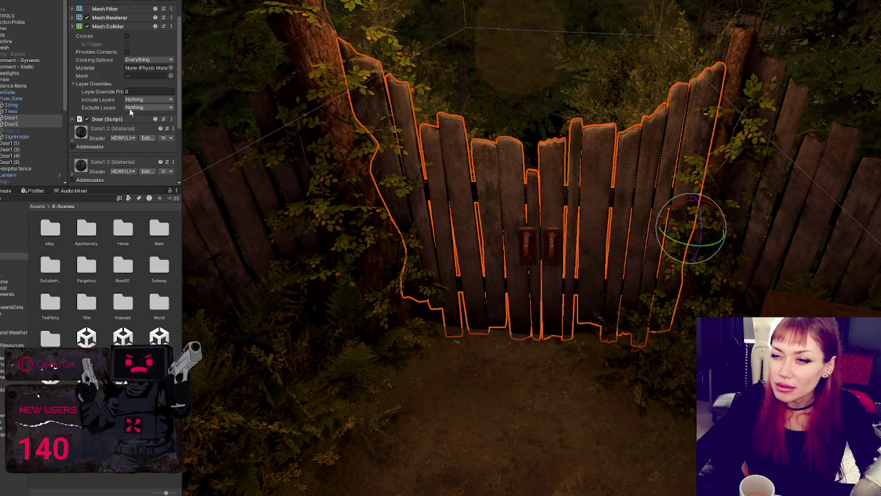
Expand the Door (Script) component and enable Can Open Directly
click(135, 118)
scroll(149, 82, down, 5)
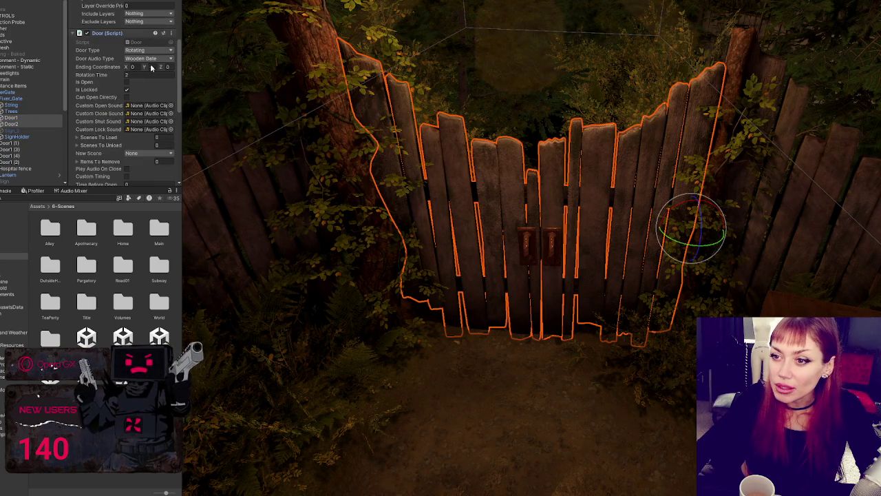
scroll(145, 78, down, 5)
scroll(141, 78, up, 1)
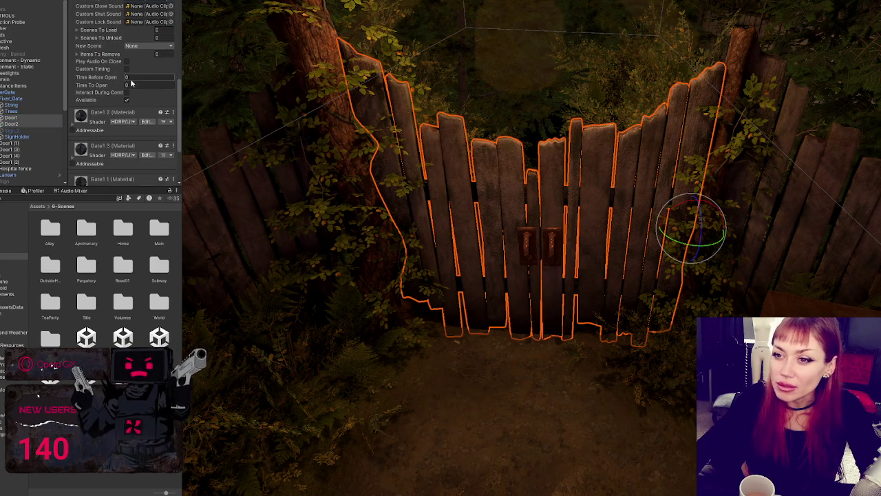
scroll(132, 83, up, 1)
scroll(132, 82, up, 1)
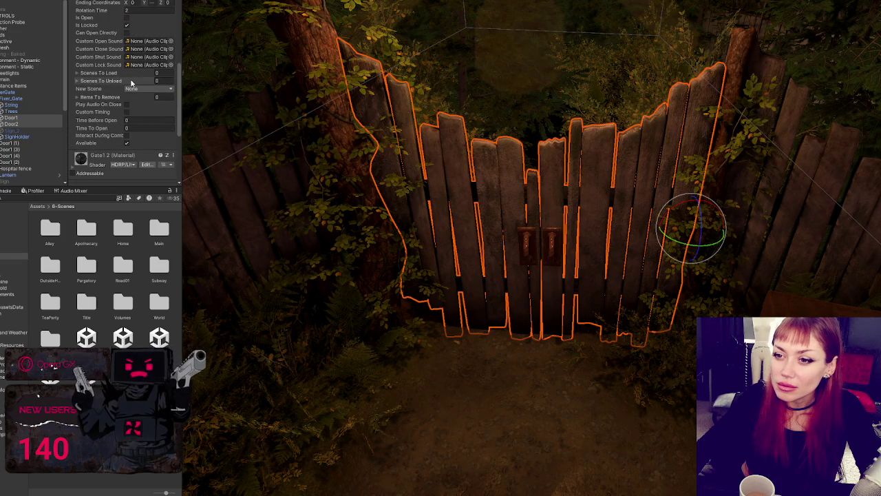
scroll(110, 95, up, 1)
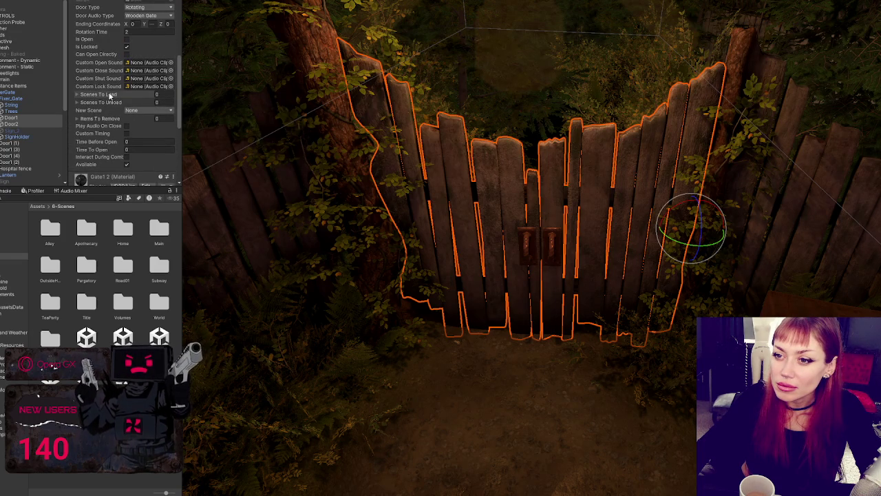
scroll(110, 96, up, 1)
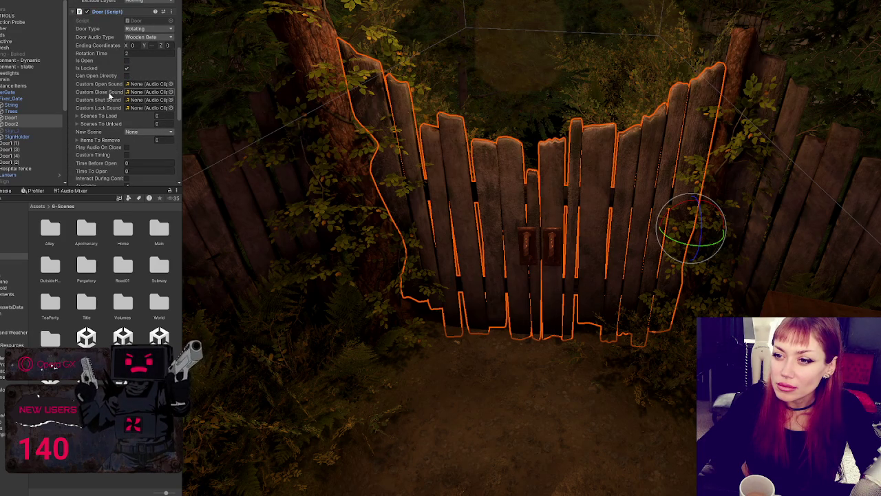
scroll(110, 96, up, 1)
scroll(109, 96, up, 1)
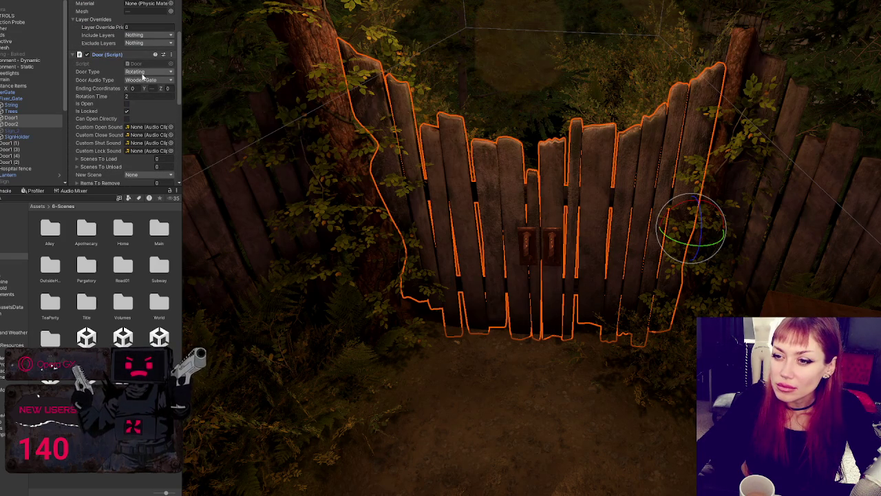
click(135, 120)
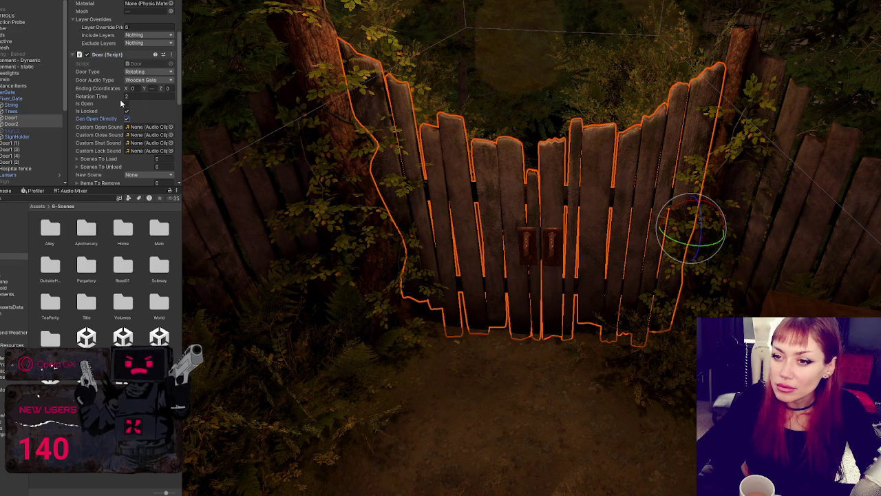
click(126, 103)
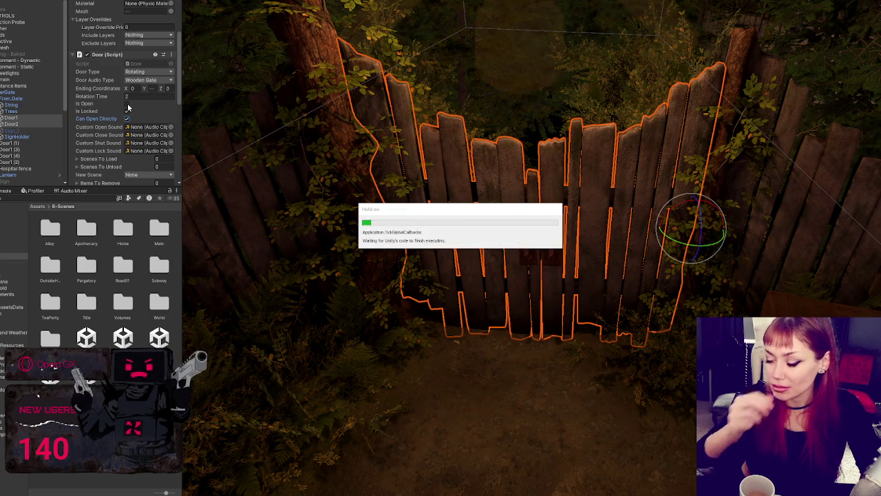
Orbit the Scene view around the fenced yard toward the gate beside the CLOSED sign
mouse_move(397, 234)
mouse_down()
mouse_move(415, 241)
mouse_move(627, 216)
mouse_move(399, 223)
mouse_move(587, 173)
mouse_move(616, 208)
mouse_move(609, 199)
mouse_move(837, 14)
mouse_move(792, 42)
mouse_up()
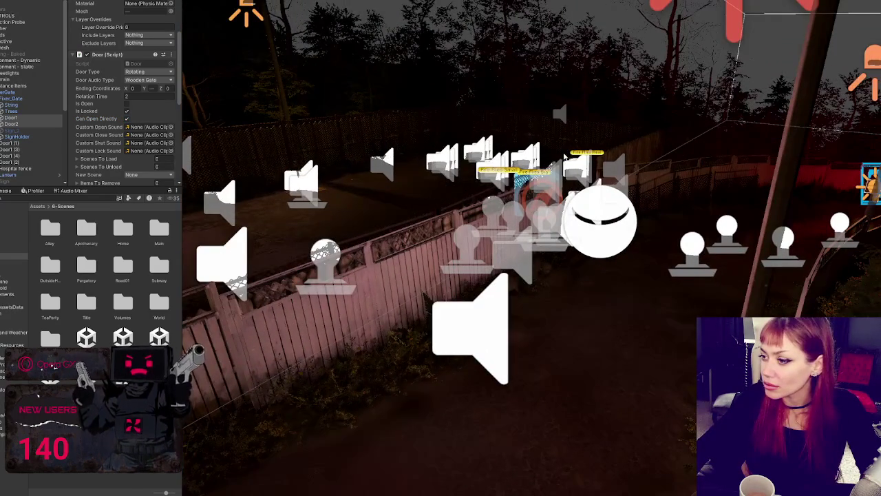
click(570, 194)
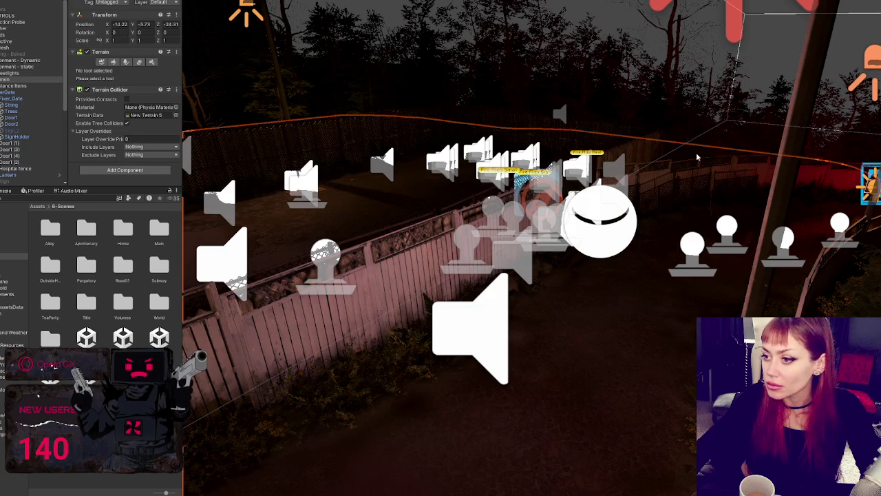
mouse_move(723, 152)
mouse_down()
mouse_move(620, 207)
mouse_move(337, 408)
mouse_move(832, 170)
mouse_up()
drag(482, 207, 413, 220)
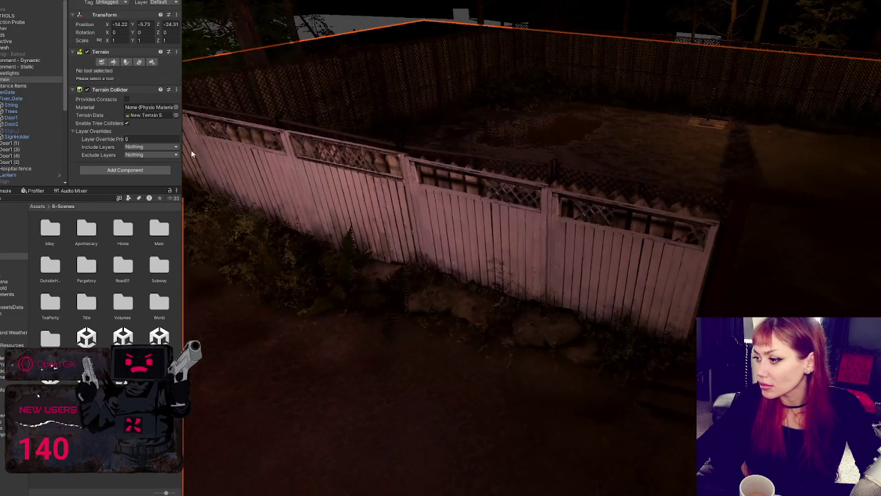
click(757, 296)
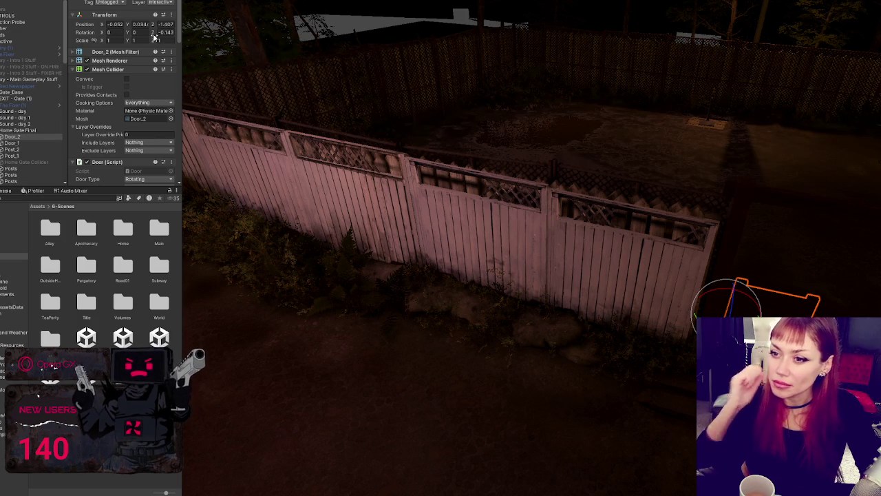
scroll(151, 94, down, 5)
scroll(148, 90, down, 10)
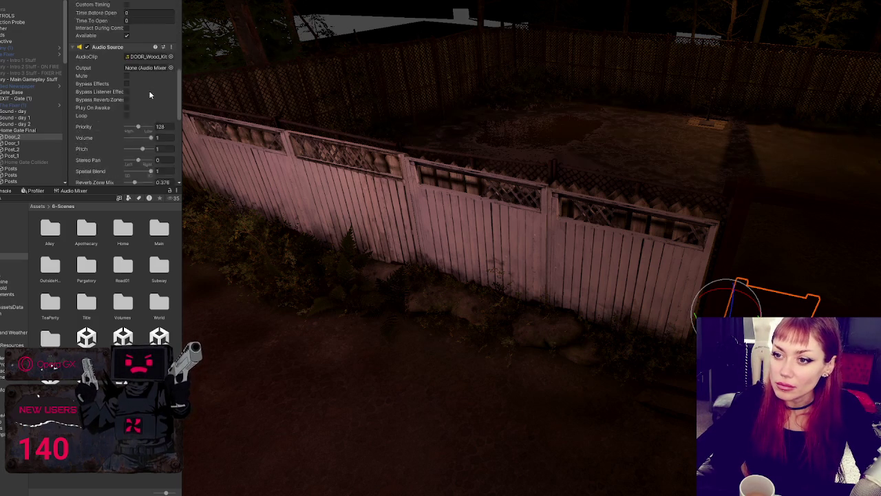
mouse_move(347, 99)
mouse_down()
mouse_move(353, 147)
mouse_move(467, 126)
mouse_up()
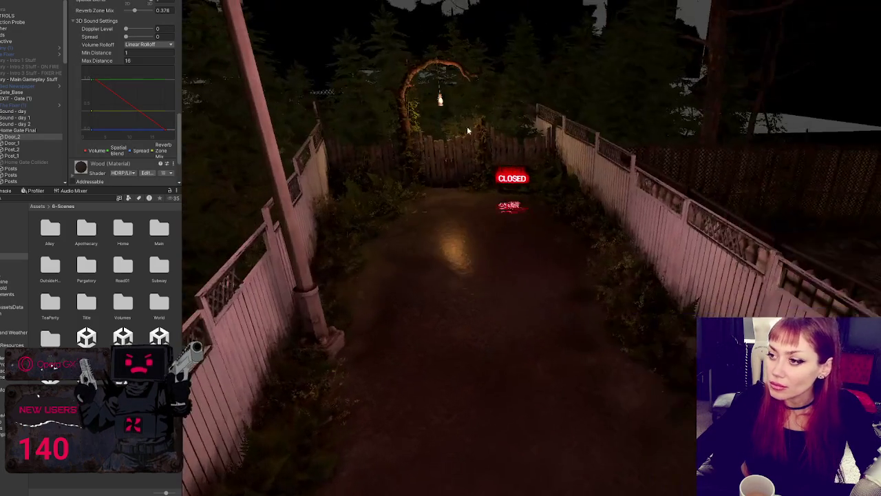
Select Door1 and Door2 and assign them to the 10: Interactive layer
click(457, 155)
ctrl+click(27, 177)
click(157, 3)
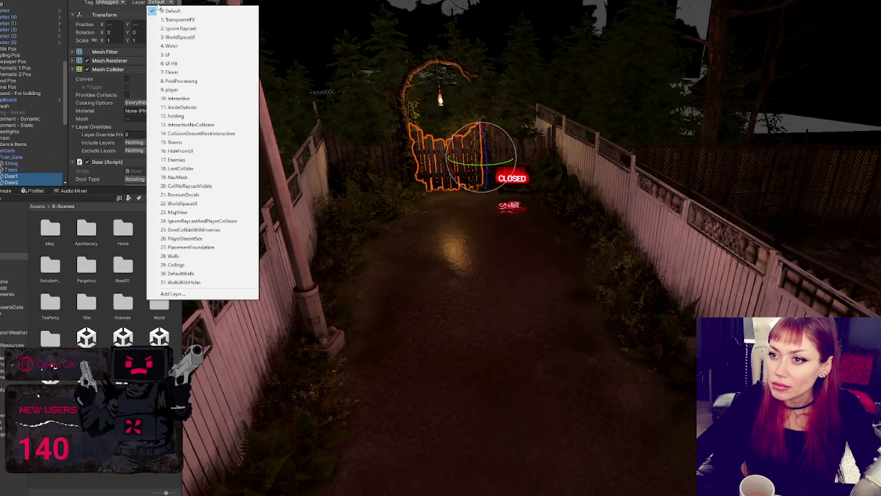
click(196, 97)
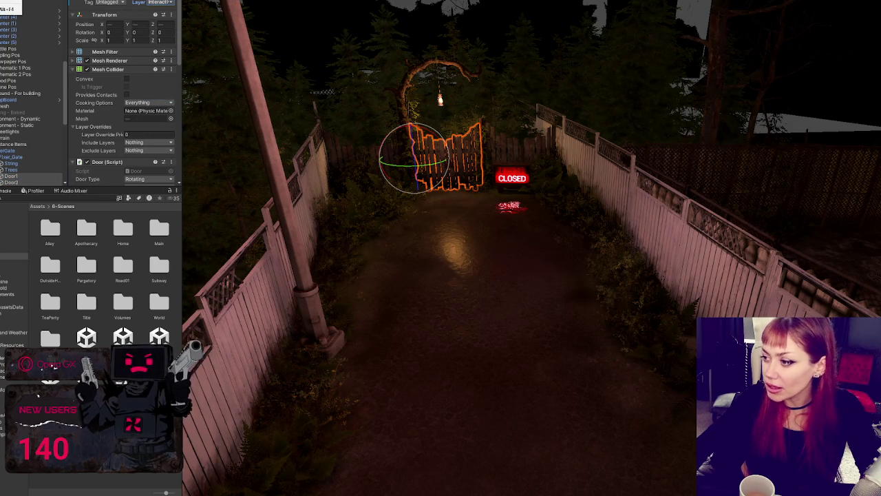
click(368, 178)
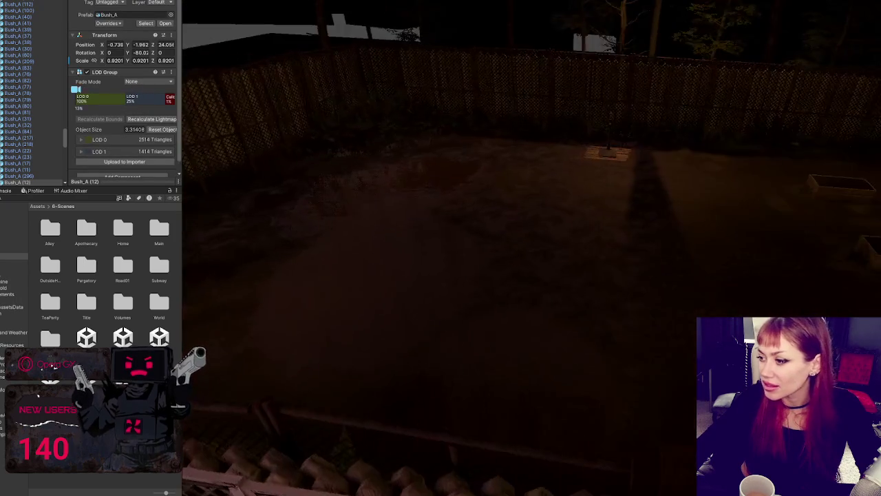
Select the Home Controls object and ping its HomeControls script in the Project window
scroll(64, 121, up, 15)
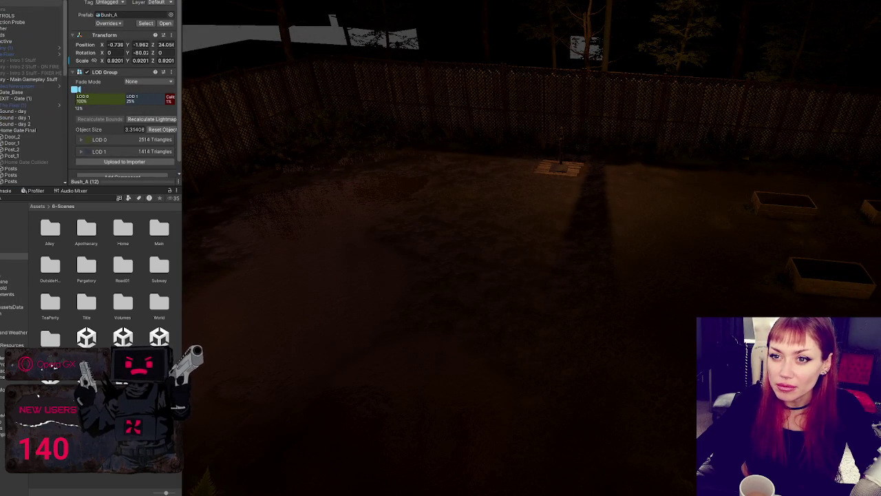
click(27, 9)
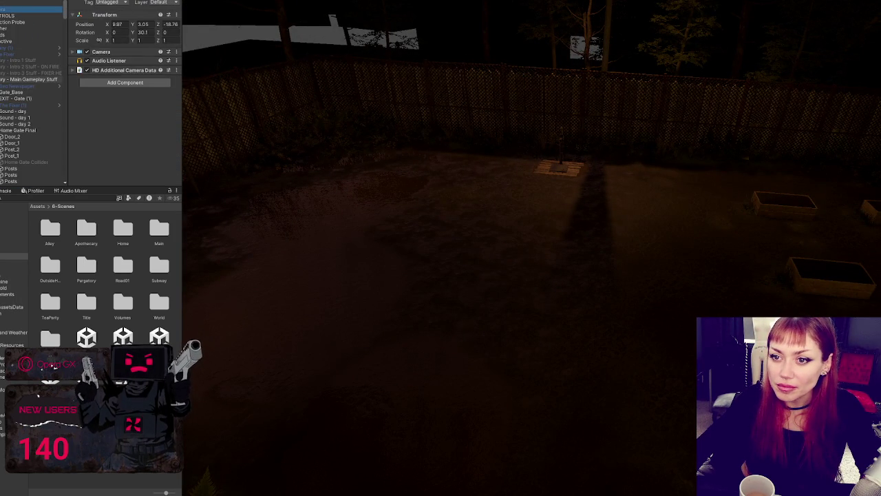
click(19, 16)
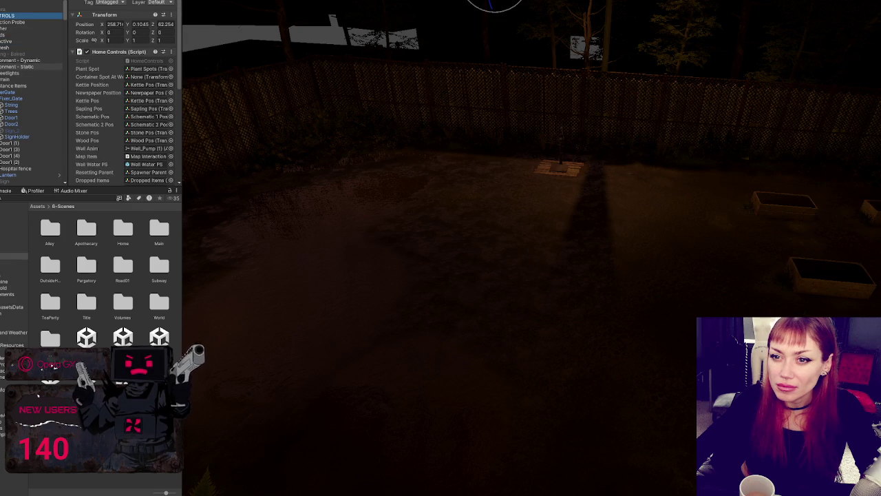
click(141, 61)
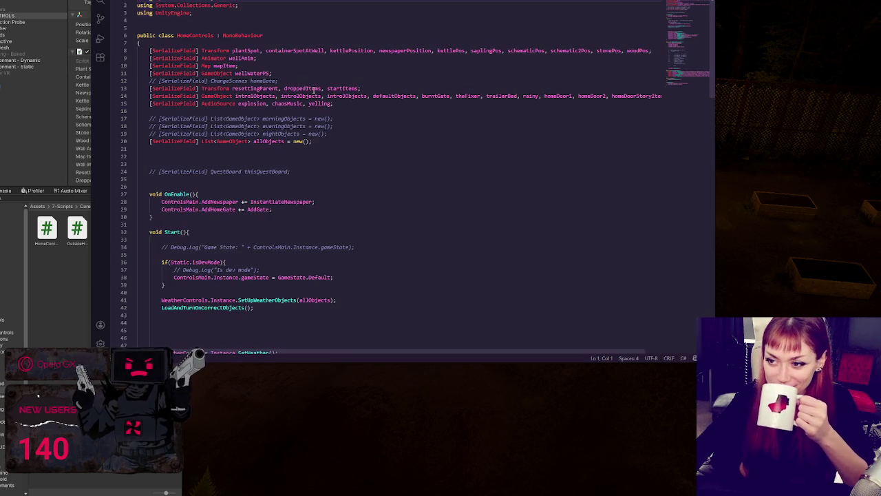
Scroll through HomeControls.cs and jump from OnEnable to the InstantiateNewspaper definition on line 97
scroll(315, 90, down, 10)
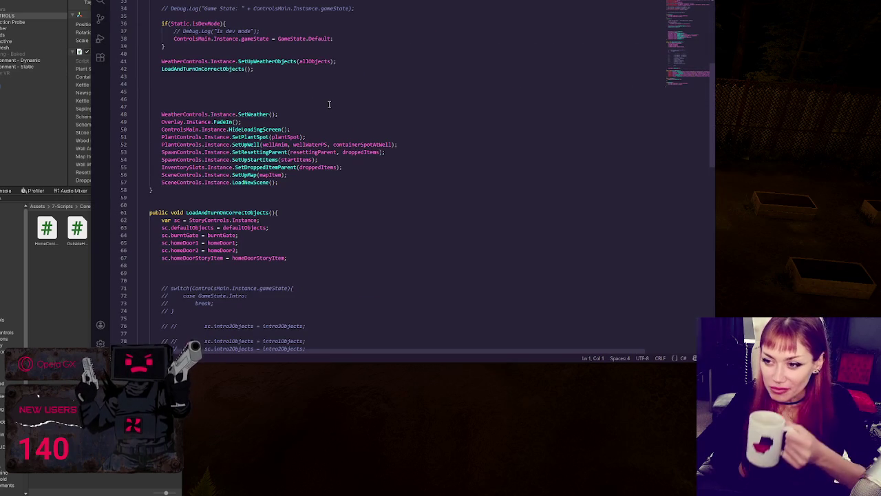
scroll(318, 143, down, 5)
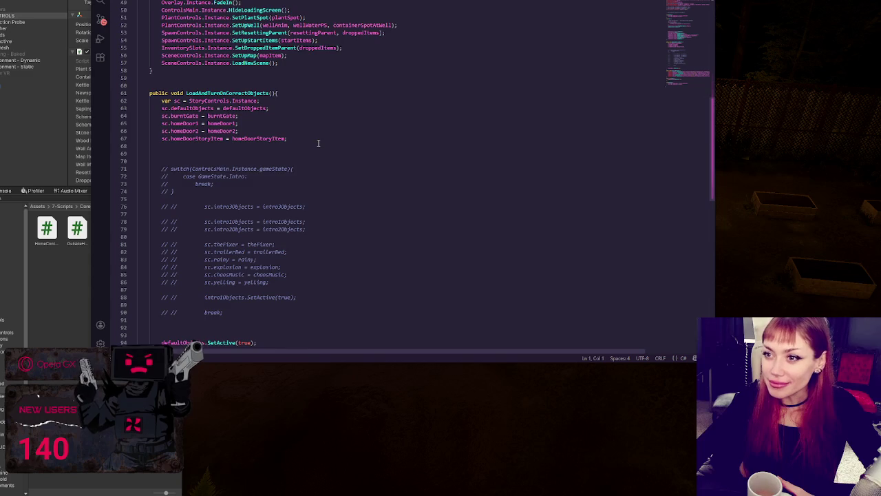
scroll(318, 143, down, 7)
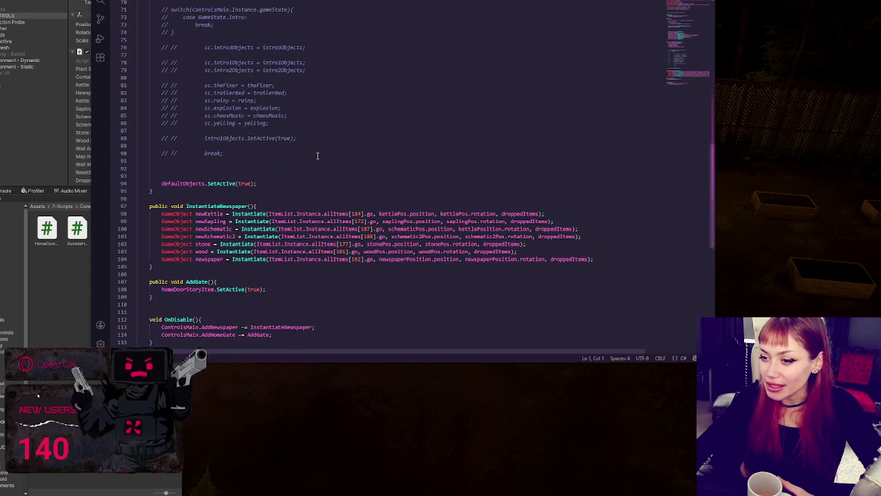
scroll(317, 156, down, 7)
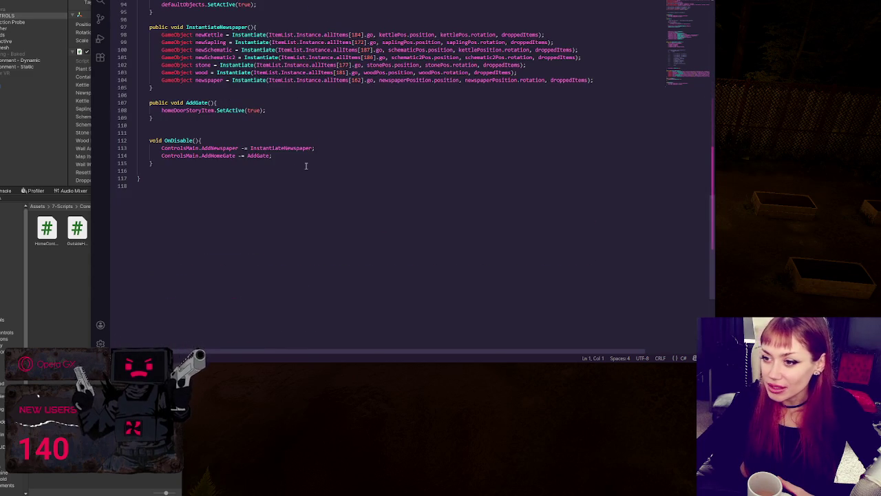
scroll(304, 161, up, 5)
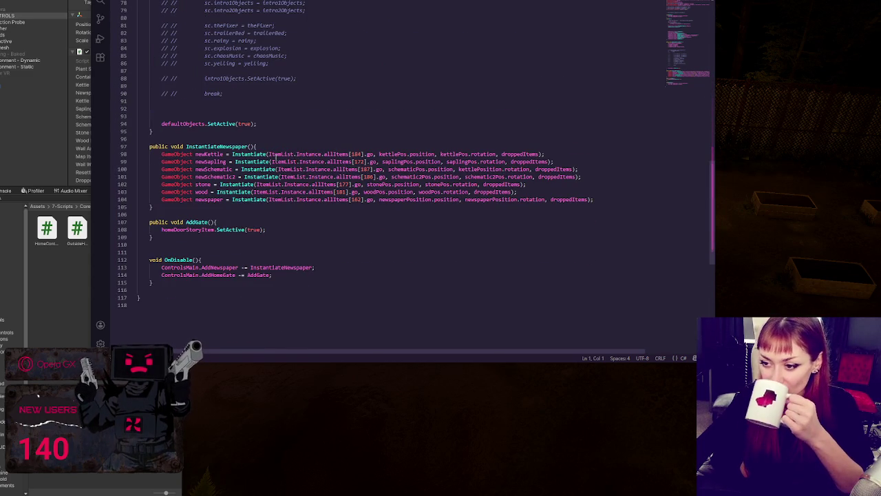
scroll(337, 154, up, 17)
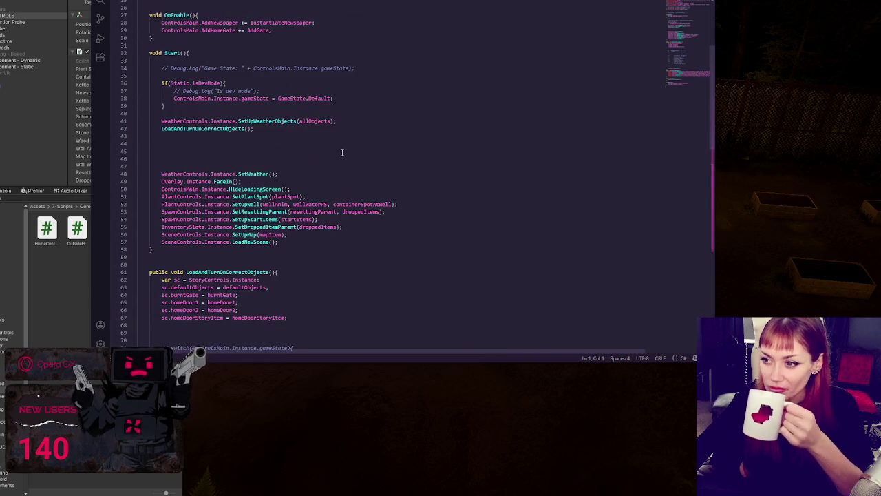
scroll(342, 152, up, 4)
scroll(343, 152, up, 3)
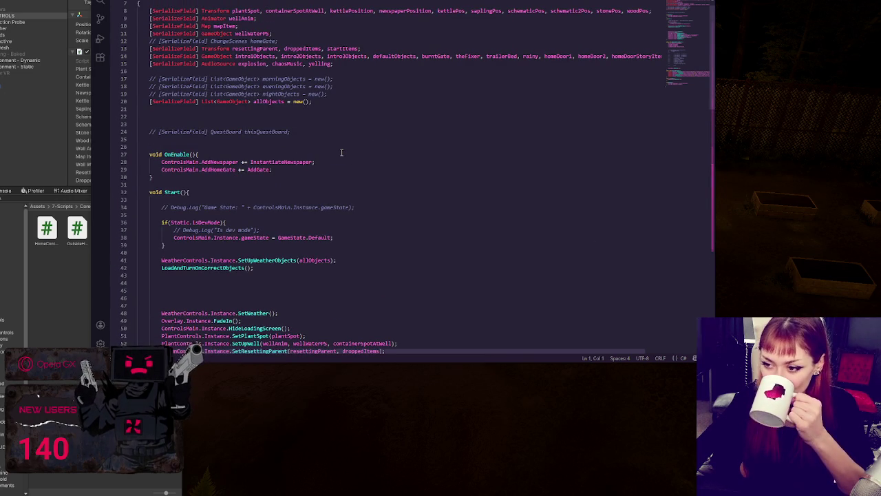
double_click(279, 162)
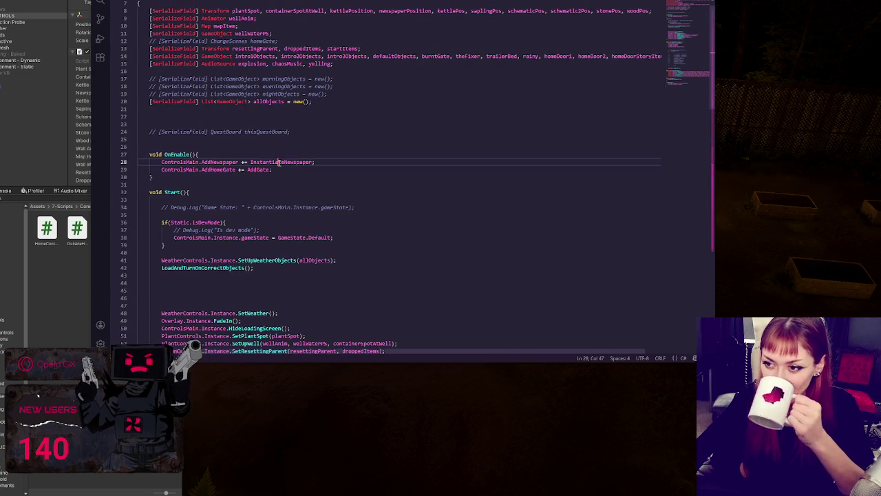
key(ctrl+f)
click(632, 2)
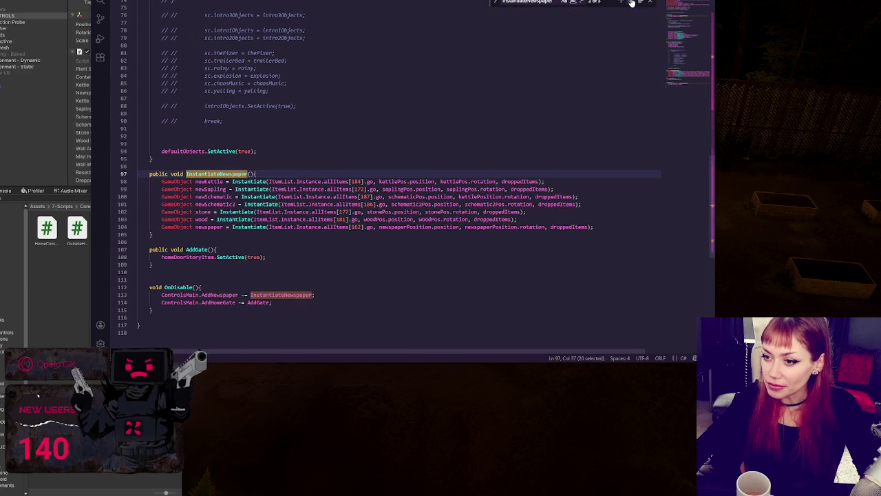
Copy the newSchematic2 spawn line and paste it twice below itself
double_click(309, 226)
double_click(210, 189)
double_click(198, 181)
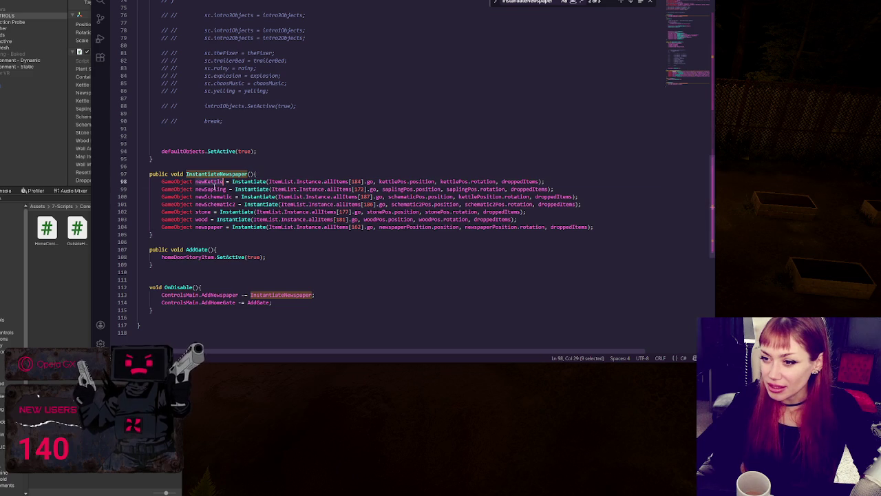
double_click(216, 203)
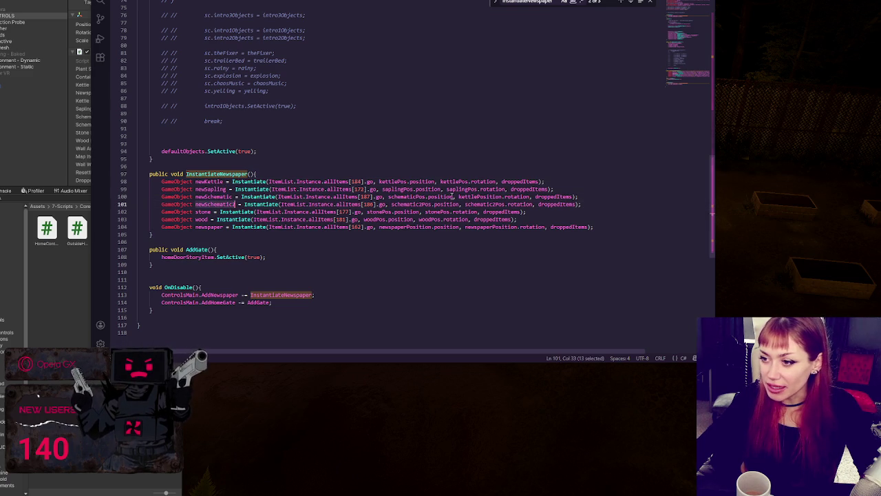
drag(599, 205, 597, 199)
key(ctrl+c)
key(ctrl+v)
key(ctrl+v)
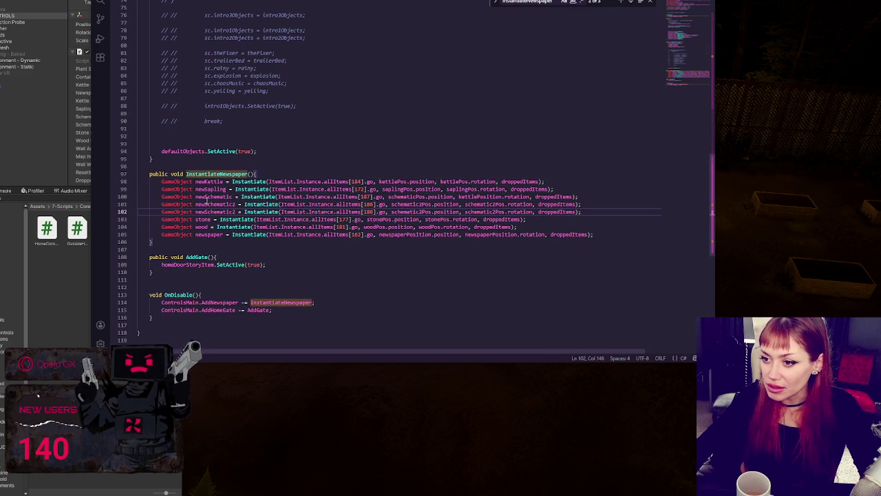
key(ctrl+v)
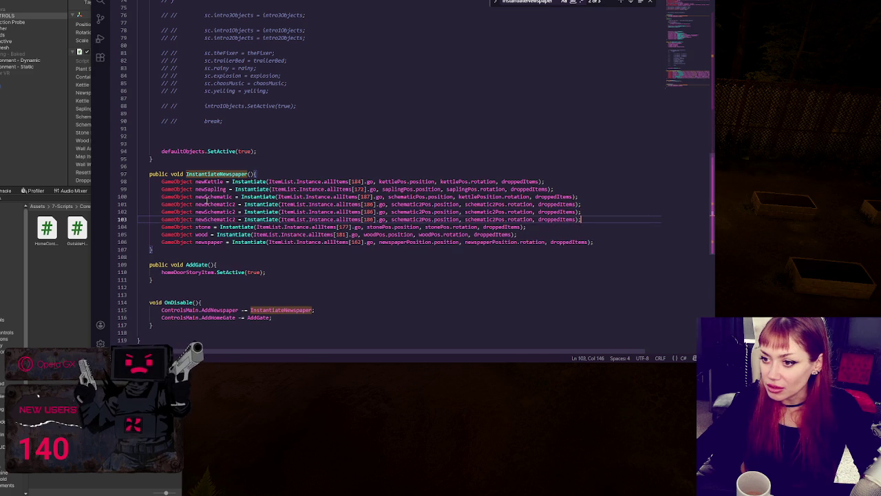
Rename the copied variables to newSchematic3 and newSchematic4
click(237, 211)
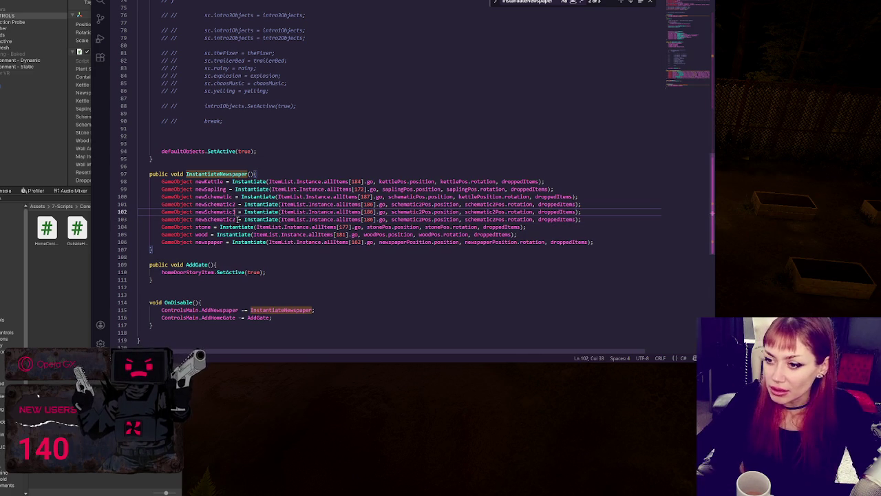
key(BackSpace)
text(3)
key(Down)
key(BackSpace)
text(4)
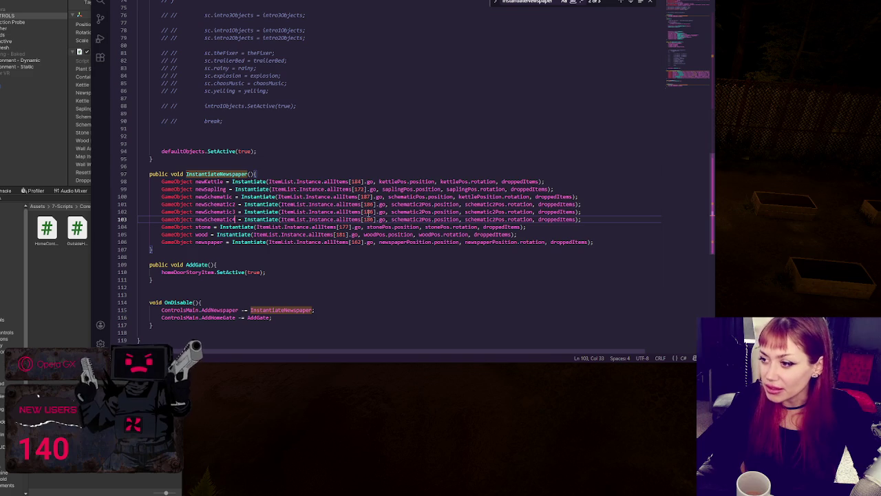
Change the copies' rotation arguments to schematic3Pos and schematic4Pos
click(492, 211)
key(BackSpace)
text(3)
key(Down)
key(BackSpace)
text(4)
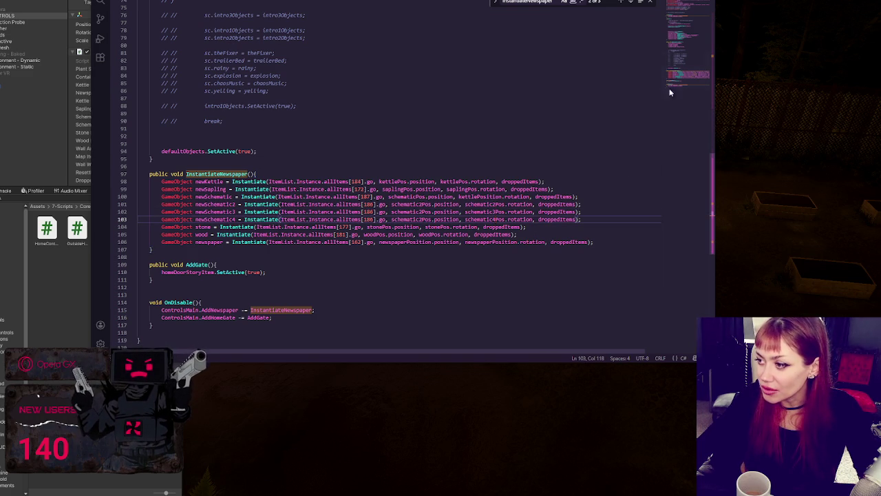
scroll(695, 42, up, 15)
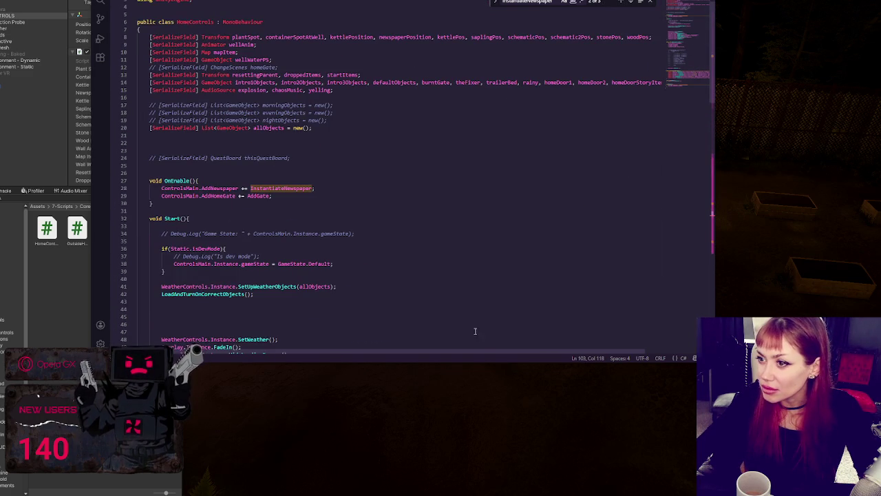
Declare schematic3Pos and schematic4Pos in the line 8 Transform field list
scroll(476, 331, up, 1)
double_click(582, 64)
key(ctrl+c)
click(597, 63)
key(ctrl+v)
text(,)
key(ctrl+v)
key(BackSpace)
text(,)
click(593, 64)
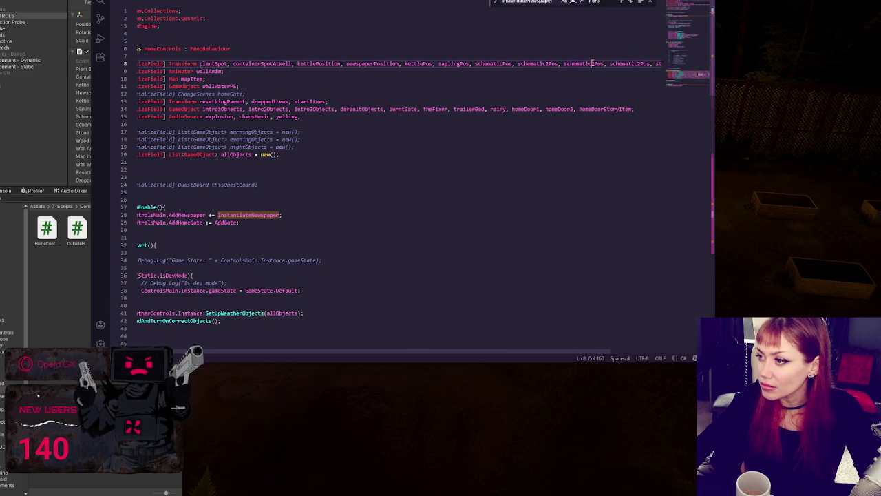
text(3)
click(639, 64)
text(4)
Change the position arguments on lines 102–103 to schematic3Pos and schematic4Pos
scroll(402, 185, down, 15)
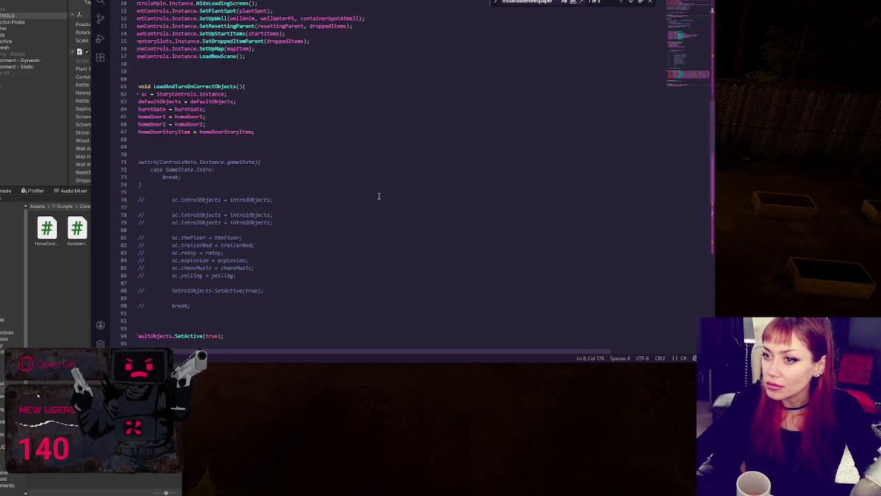
scroll(378, 202, up, 3)
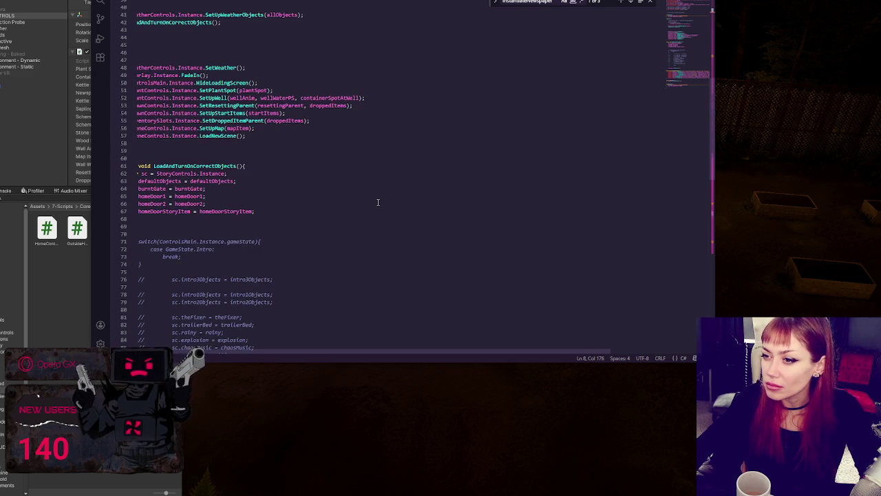
scroll(375, 185, down, 13)
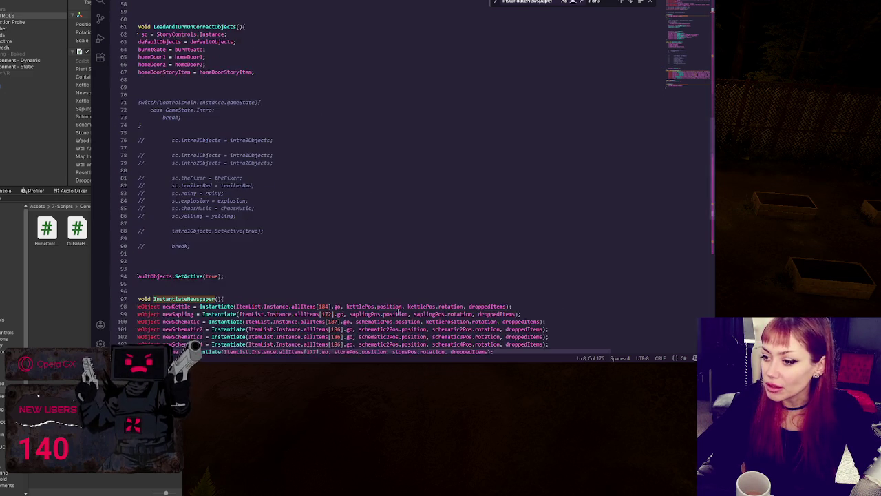
click(390, 157)
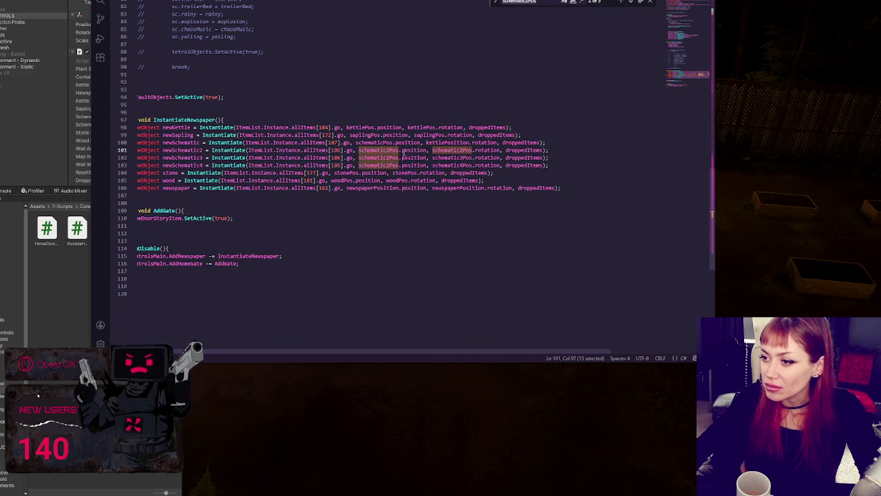
key(BackSpace)
text(3)
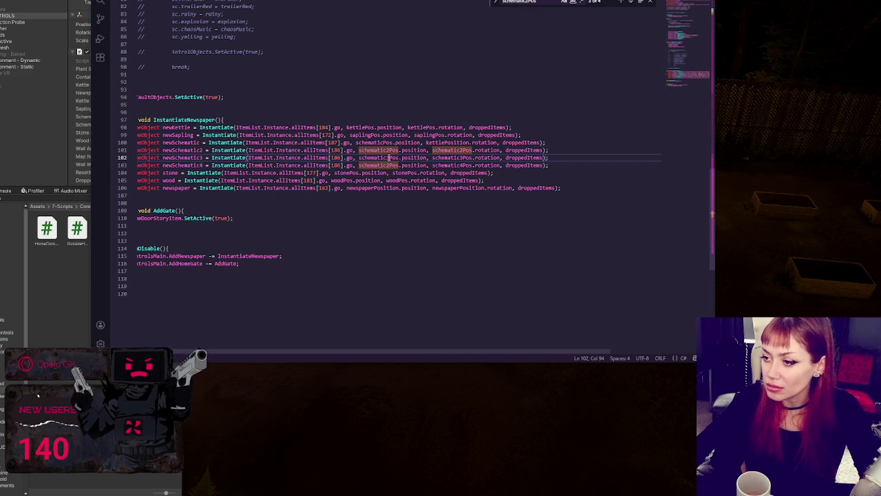
key(Down)
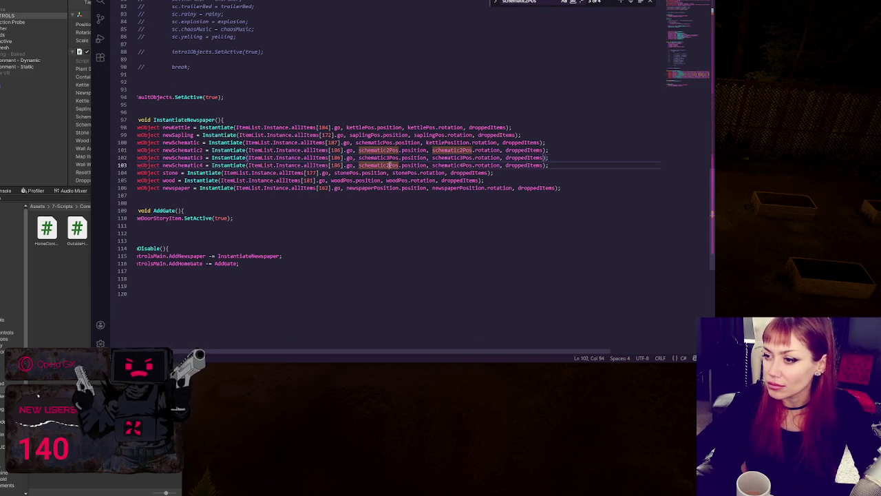
key(BackSpace)
text(4)
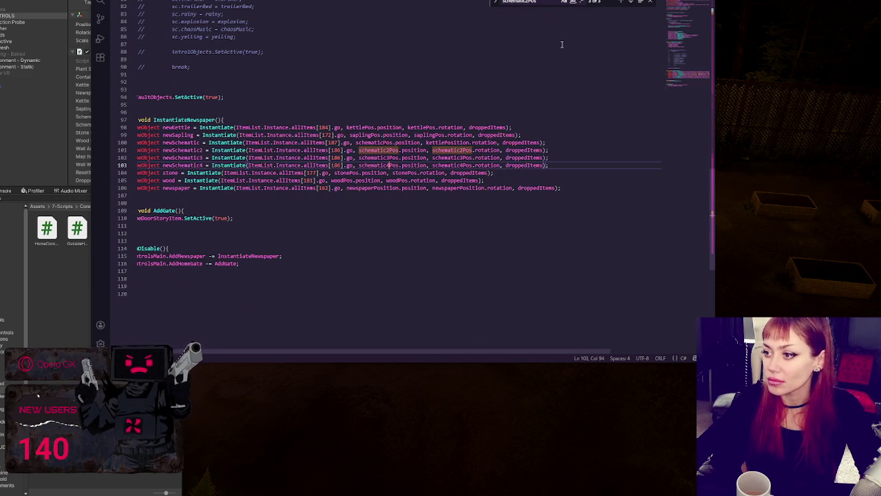
Check the schematic2Pos search matches, then switch back to Unity
click(619, 3)
click(619, 3)
click(619, 3)
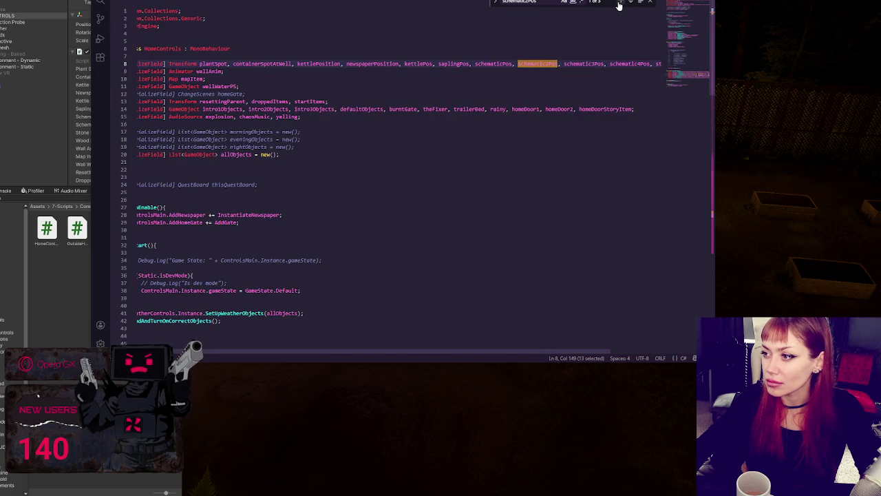
click(619, 5)
click(619, 5)
click(619, 6)
key(alt+Tab)
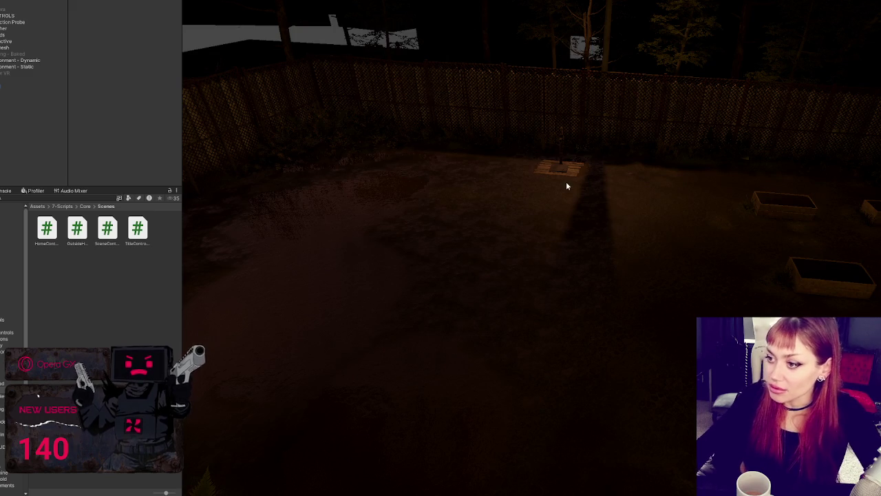
Select the Home Controls object in the Hierarchy and browse the scene objects
click(41, 16)
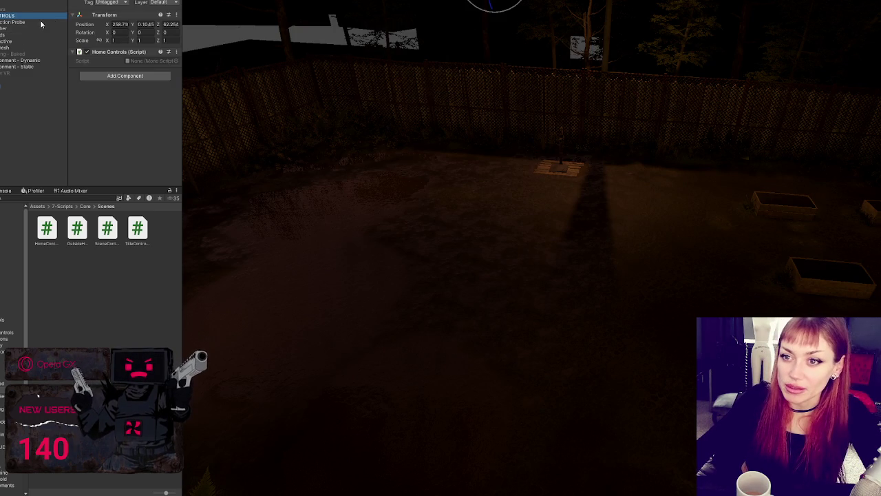
click(43, 60)
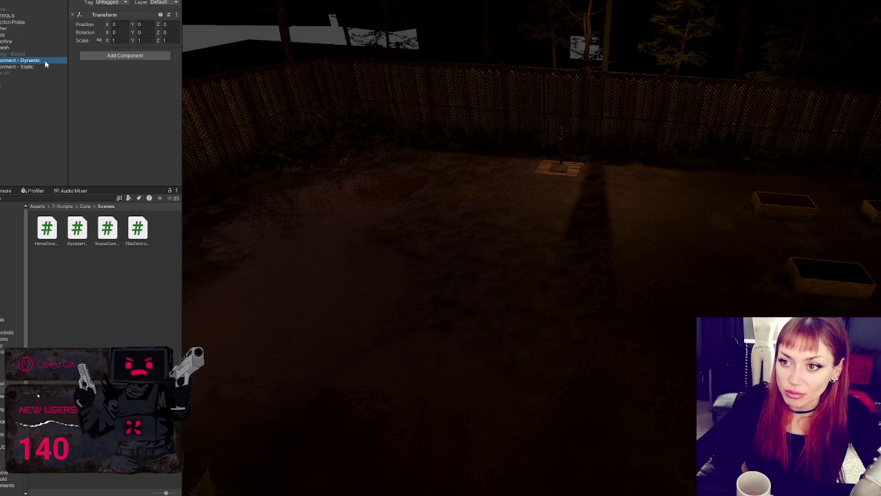
click(30, 47)
click(25, 17)
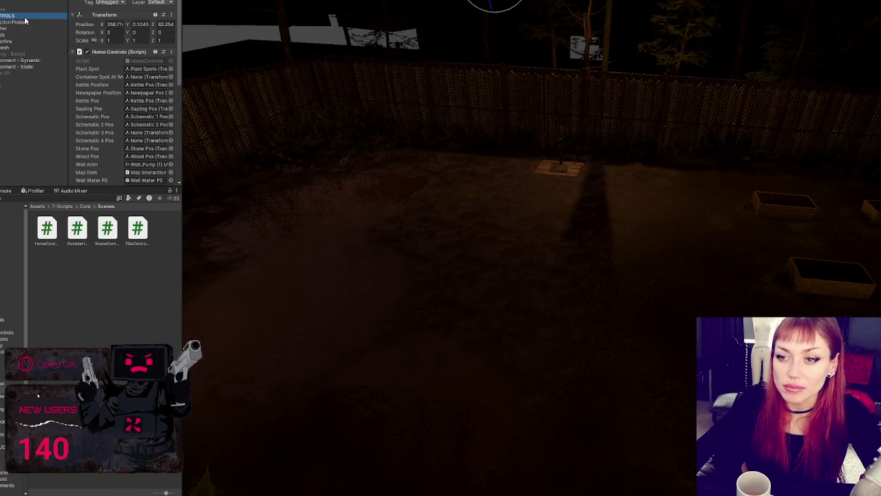
scroll(103, 69, down, 3)
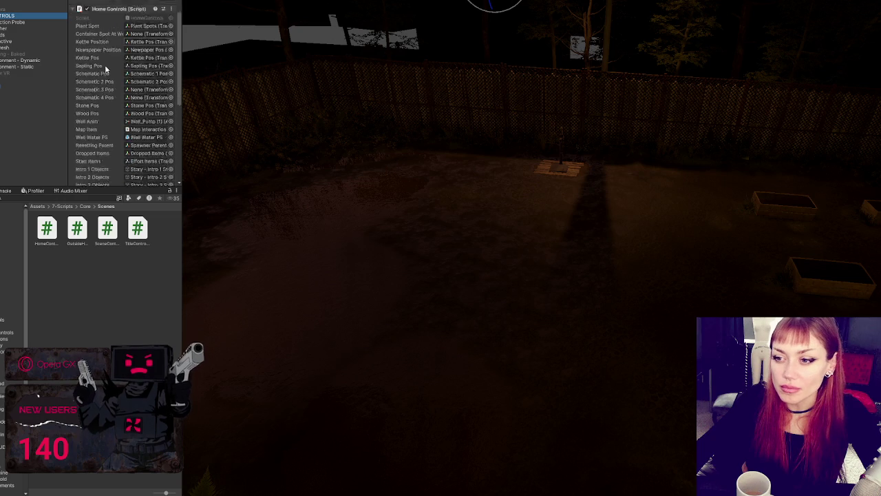
scroll(105, 69, down, 3)
scroll(138, 69, up, 4)
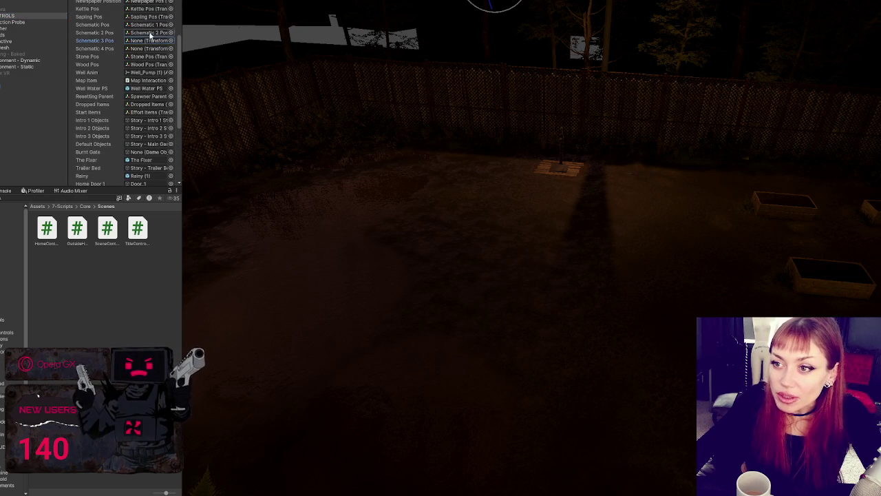
Duplicate the Schematic 2 Pos marker and move the copy further right in the yard
click(145, 33)
click(31, 181)
key(ctrl+d)
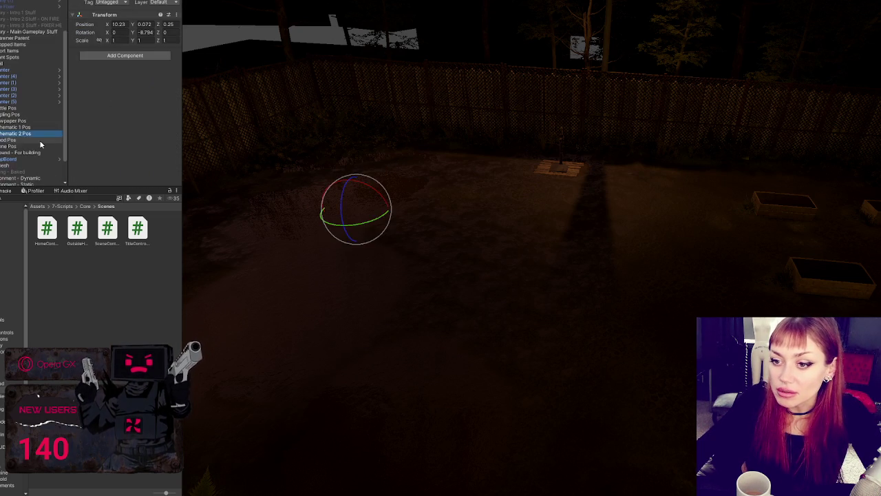
mouse_move(367, 198)
mouse_down()
mouse_move(384, 166)
mouse_move(380, 175)
mouse_move(419, 172)
mouse_move(355, 249)
mouse_move(327, 262)
mouse_up()
Make a second marker copy, try rotating the first copy, then undo the rotation
key(ctrl+d)
key(e)
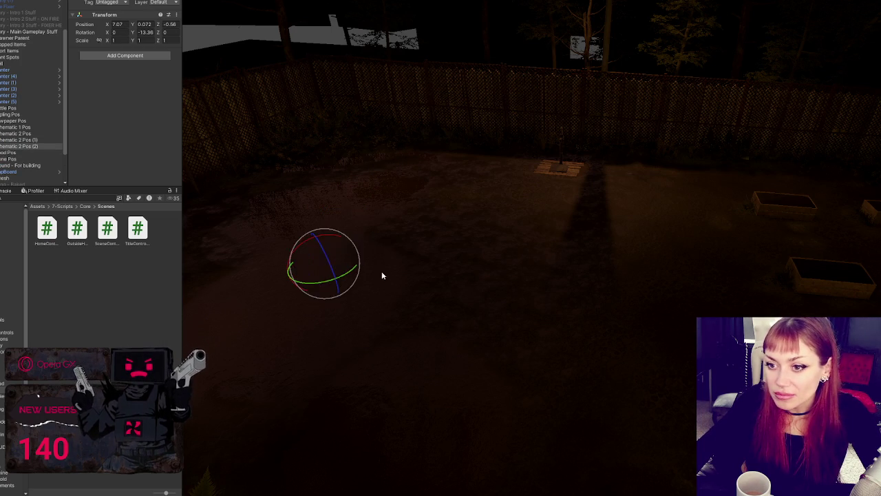
click(57, 140)
drag(365, 208, 324, 206)
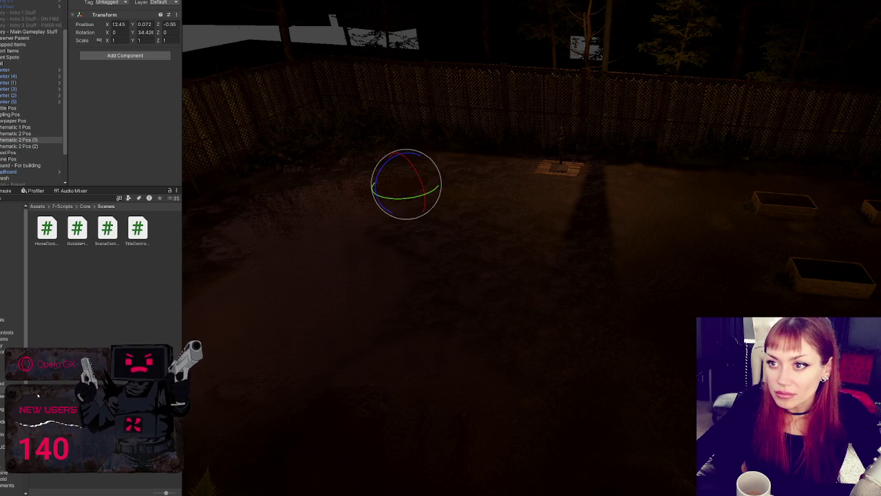
key(ctrl+z)
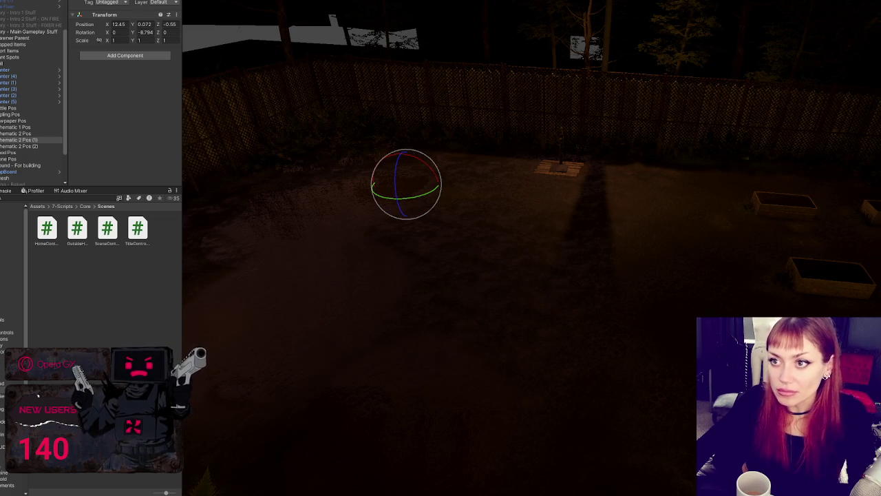
Compare the schematic markers, then move Schematic 1 Pos to X 2.596, Z -2.383 near the gate
click(28, 146)
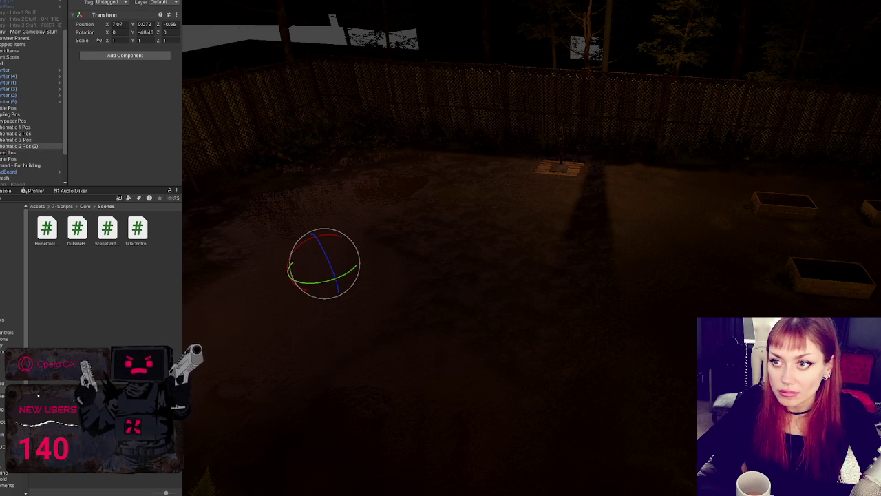
click(60, 121)
click(48, 140)
click(35, 134)
click(35, 140)
click(30, 146)
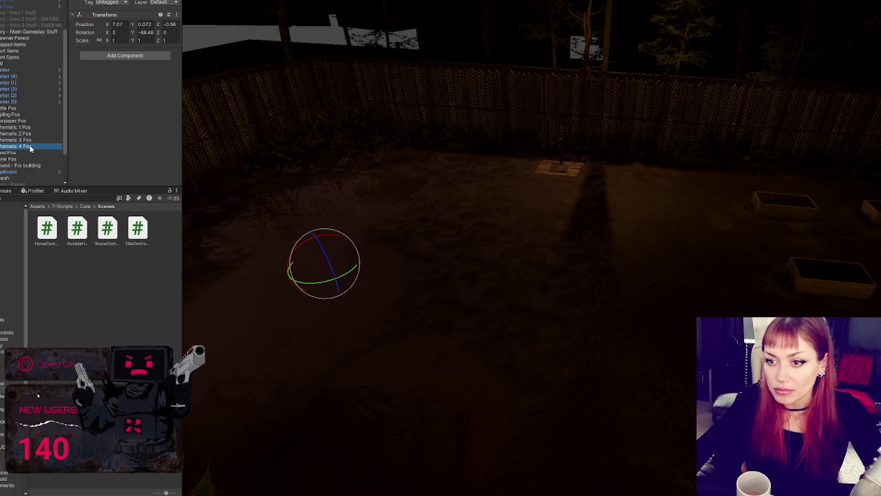
click(31, 139)
click(33, 133)
click(32, 127)
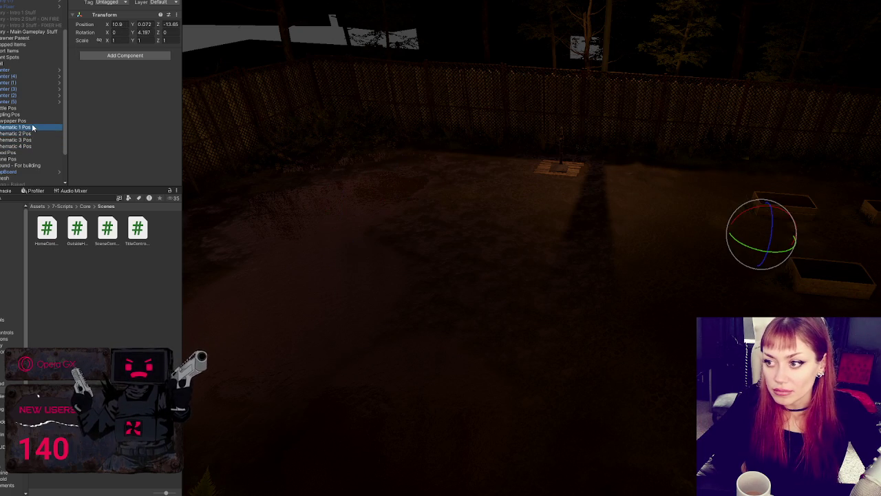
key(w)
mouse_move(748, 245)
mouse_down()
mouse_move(436, 203)
mouse_move(368, 303)
mouse_move(292, 382)
mouse_up()
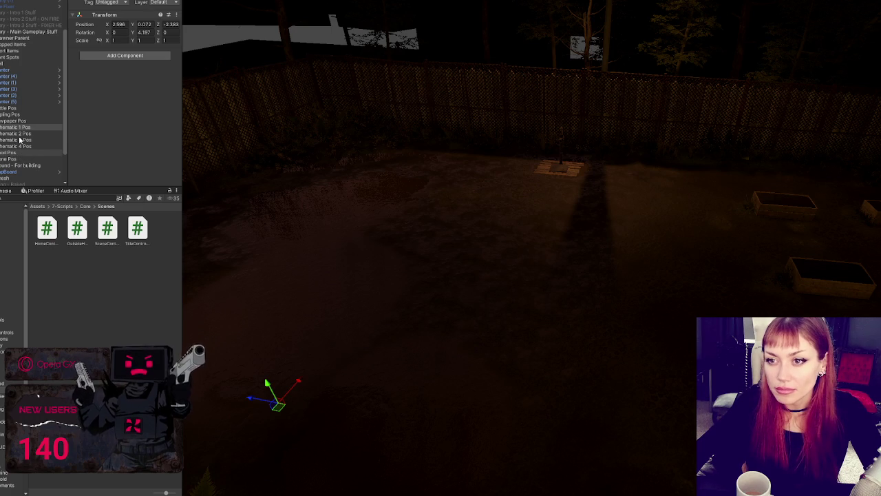
Collapse the Hierarchy tree from its top object
scroll(20, 103, up, 3)
click(20, 3)
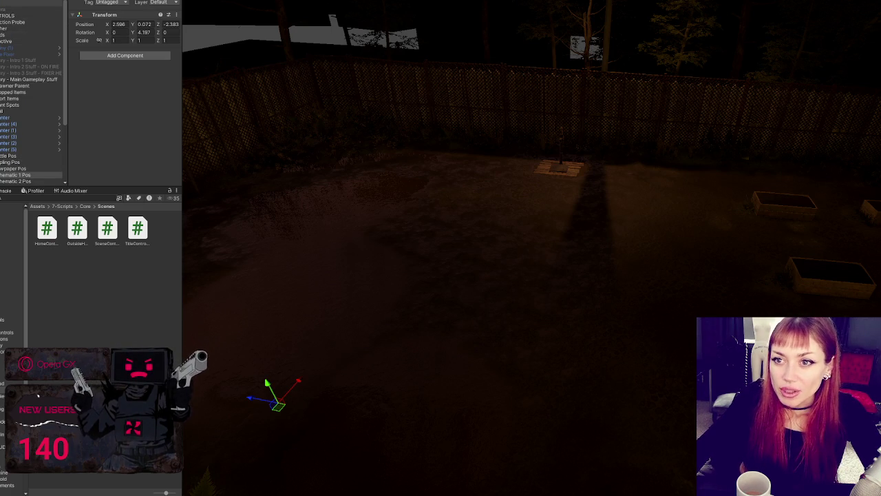
key(Left)
Open Main.unity from Assets/6-Scenes and select the CONTROLS object once it loads
click(11, 256)
right_click(86, 337)
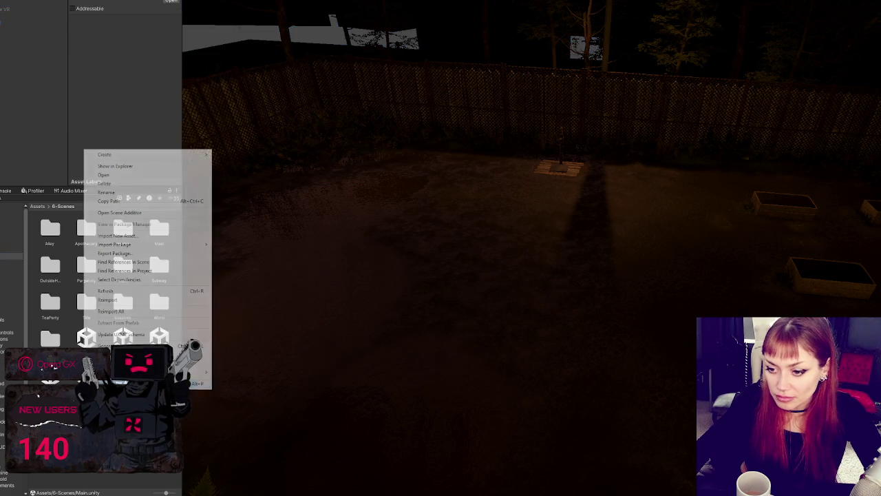
key(Escape)
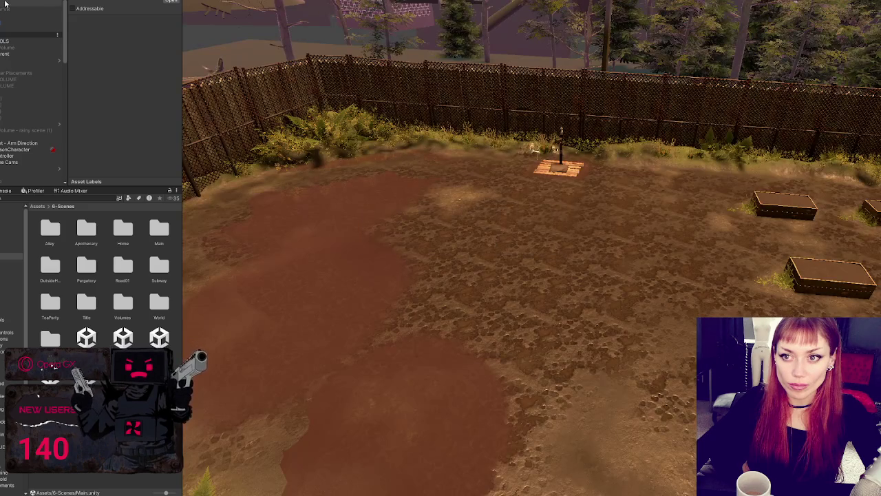
click(6, 3)
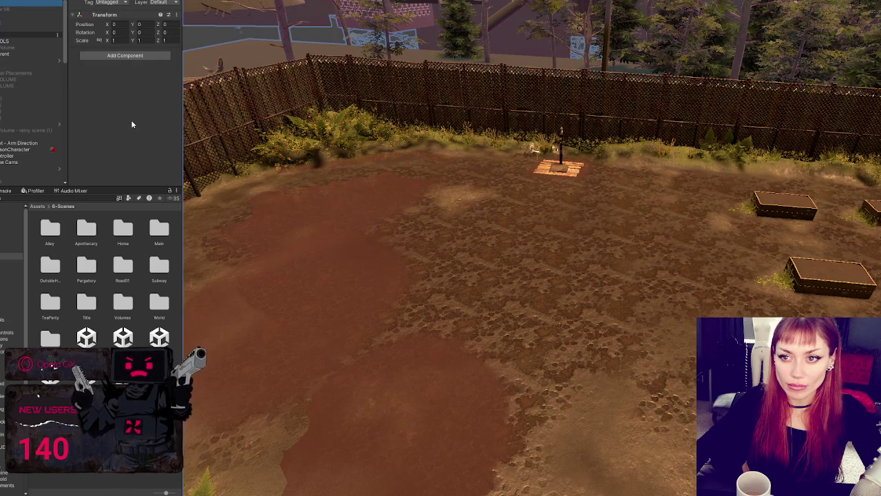
click(58, 41)
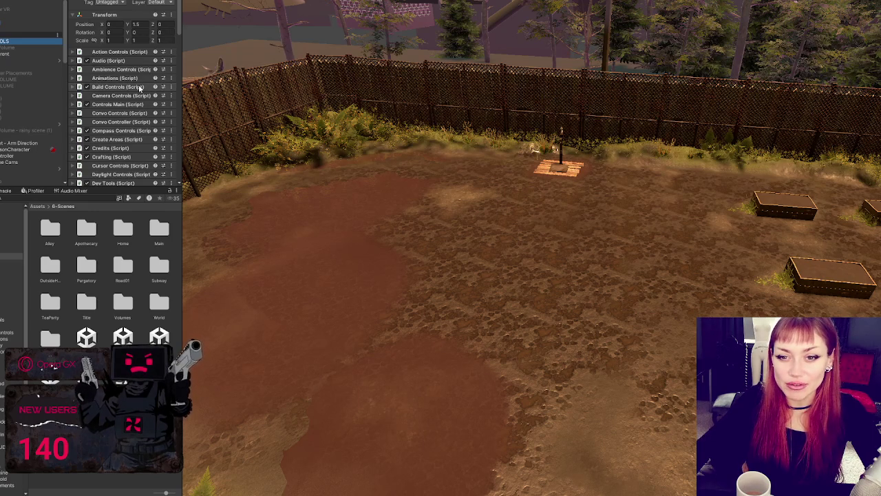
Scroll through the controller's components, expanding and then collapsing Placement Controls
scroll(140, 88, down, 5)
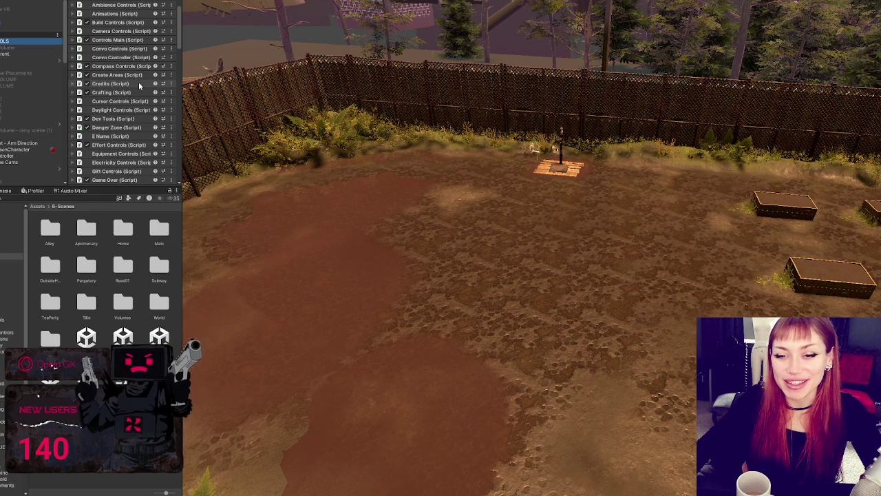
scroll(138, 82, down, 12)
scroll(140, 83, up, 5)
scroll(142, 78, up, 4)
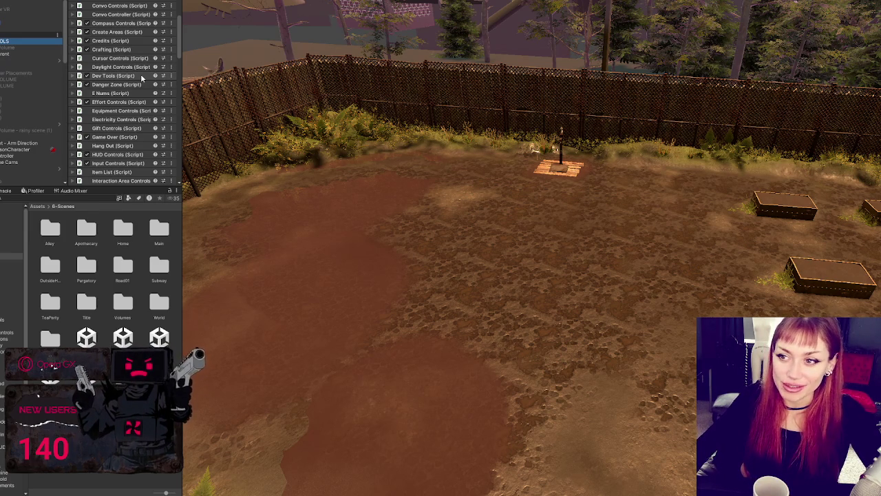
scroll(141, 85, down, 5)
click(103, 122)
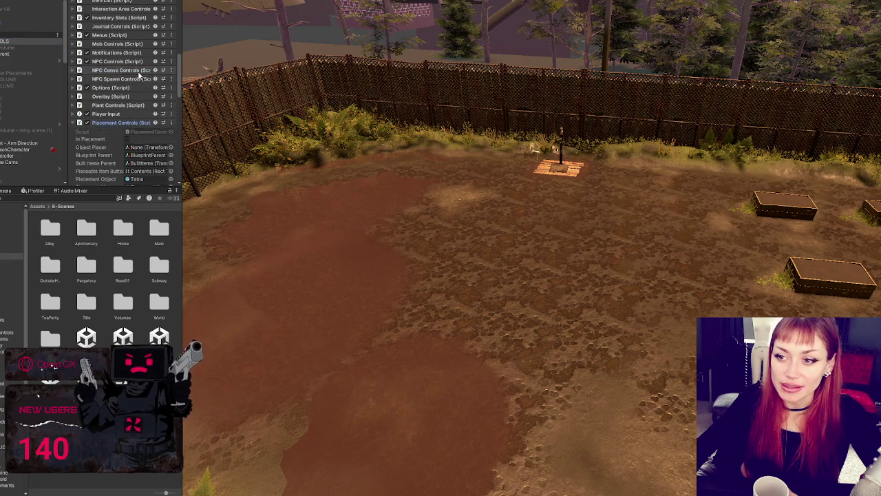
scroll(138, 76, down, 3)
click(100, 37)
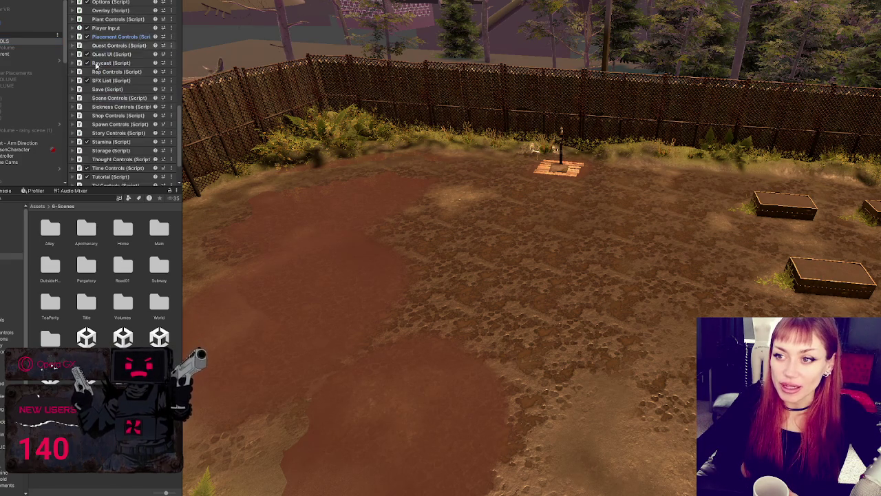
Drag the panel dividers to widen the Inspector and give the component list more height
scroll(105, 98, down, 3)
scroll(110, 90, up, 15)
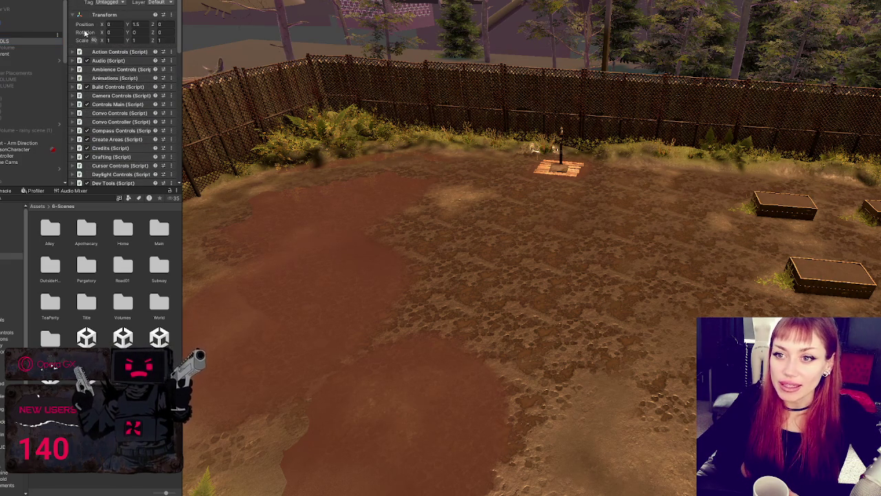
scroll(125, 81, down, 5)
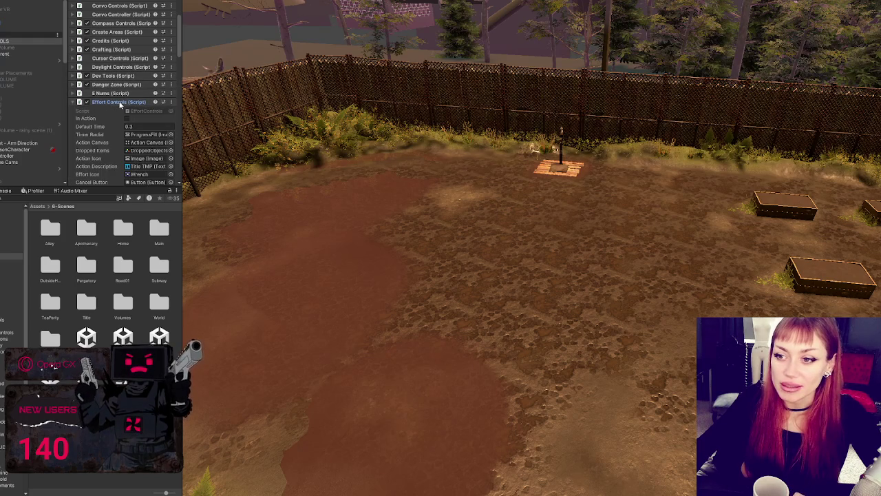
scroll(116, 116, down, 3)
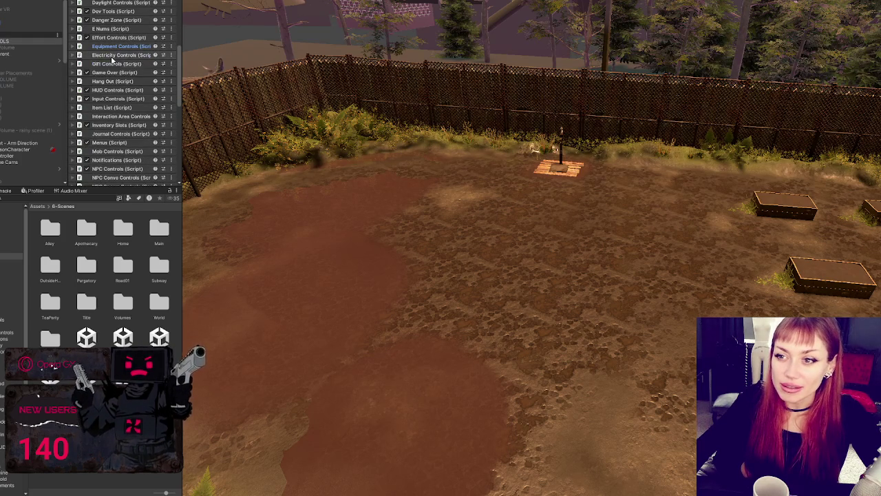
scroll(161, 97, down, 3)
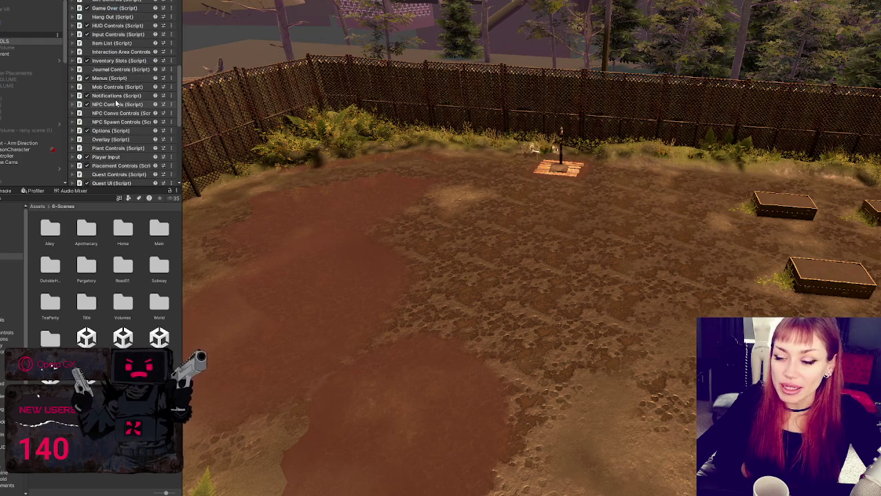
drag(183, 131, 217, 138)
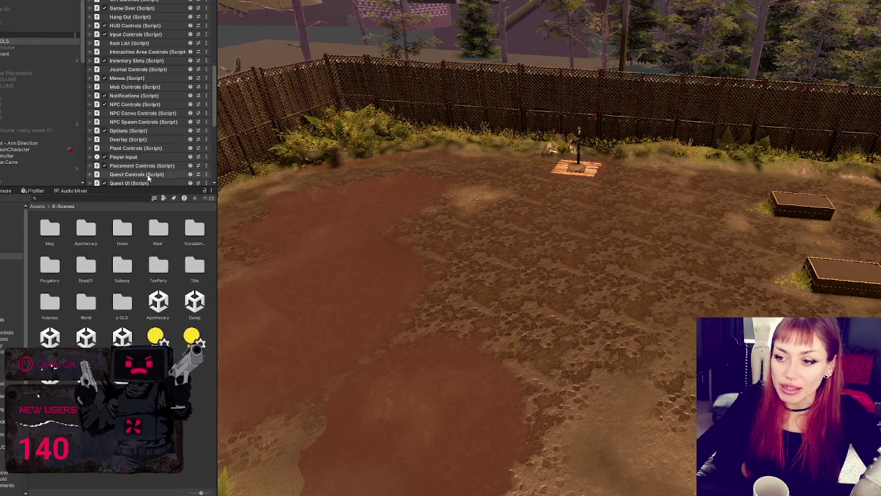
drag(136, 187, 138, 249)
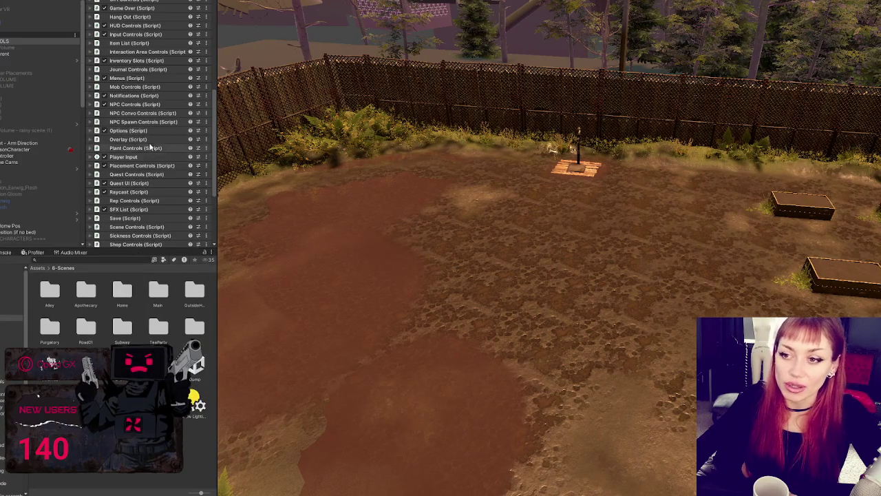
Expand and collapse the Save and Spawn Controls components to review their fields
scroll(147, 122, down, 2)
scroll(147, 117, down, 3)
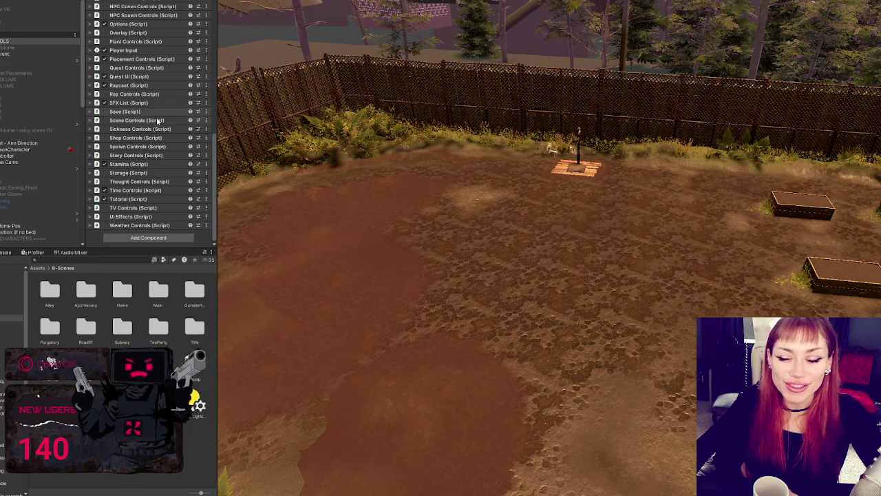
click(124, 113)
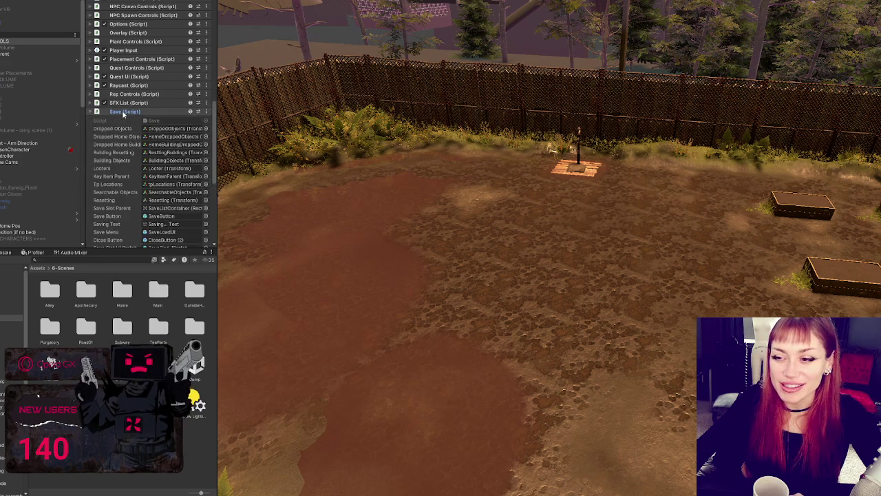
scroll(123, 113, down, 3)
scroll(122, 110, down, 3)
scroll(122, 110, up, 5)
click(139, 88)
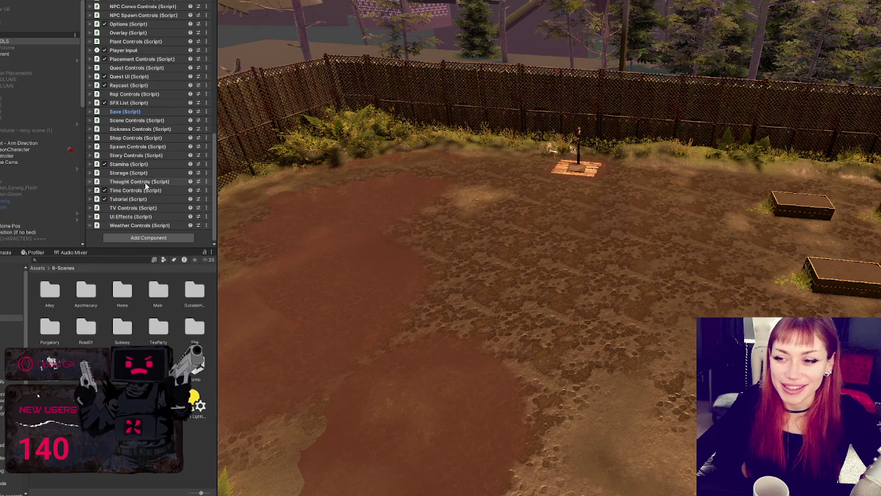
click(141, 146)
click(142, 144)
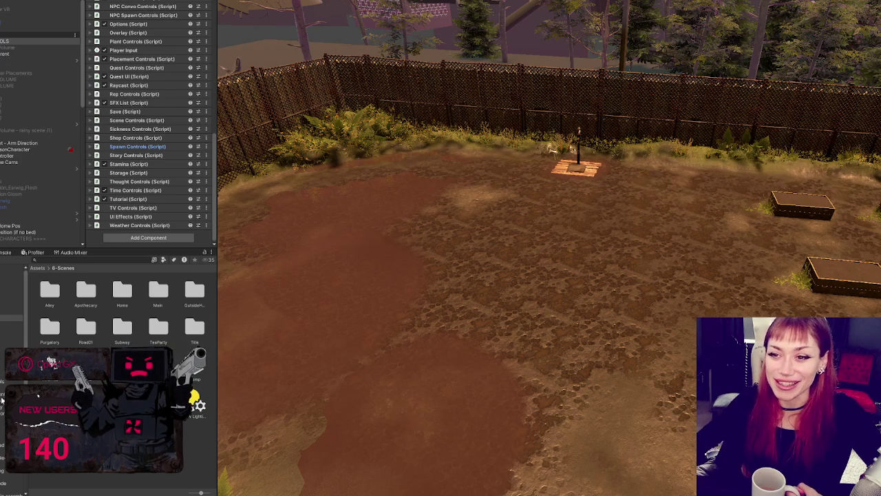
Select Volume, then reselect CONTROLS and scroll through its scripts from Convo Controls onward
click(33, 41)
click(32, 41)
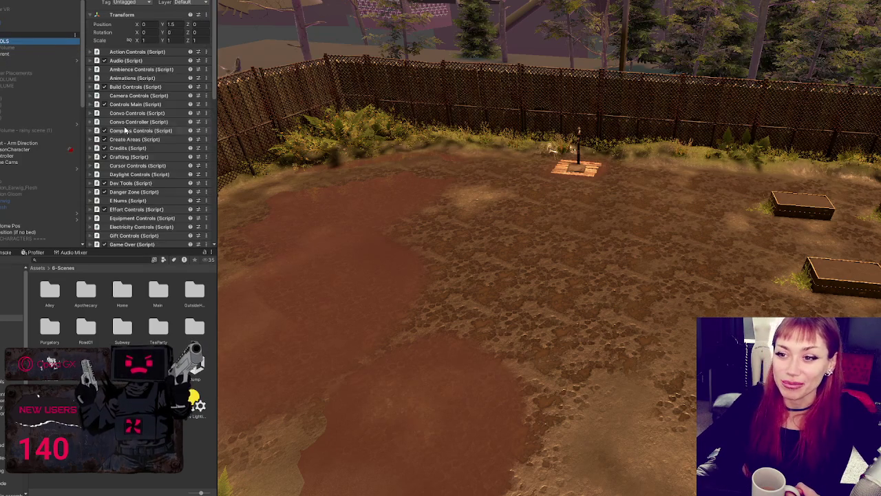
scroll(128, 206, down, 10)
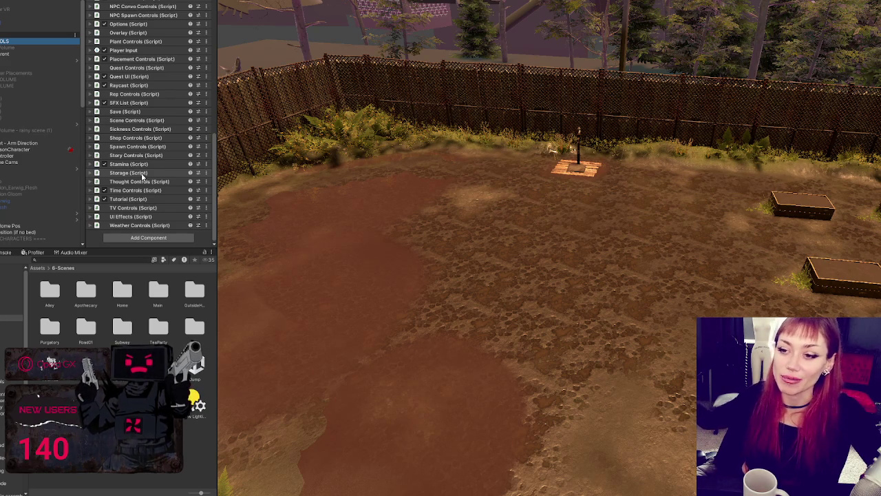
scroll(142, 177, up, 15)
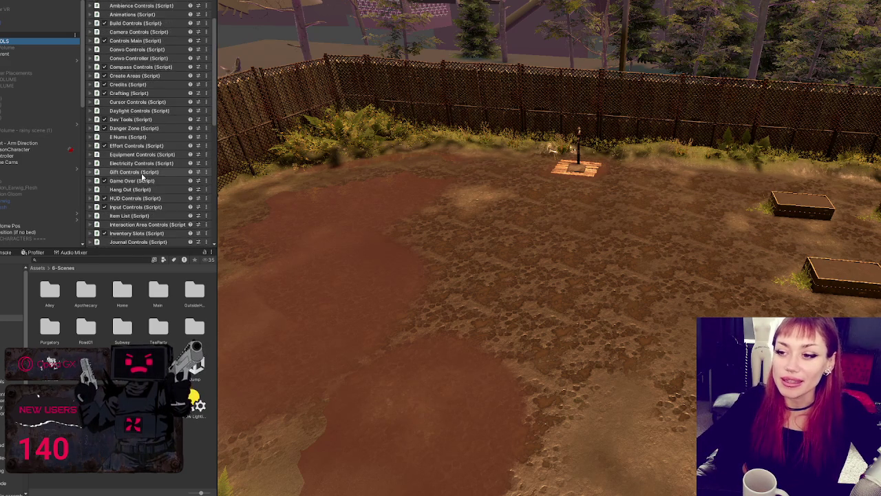
scroll(147, 194, down, 15)
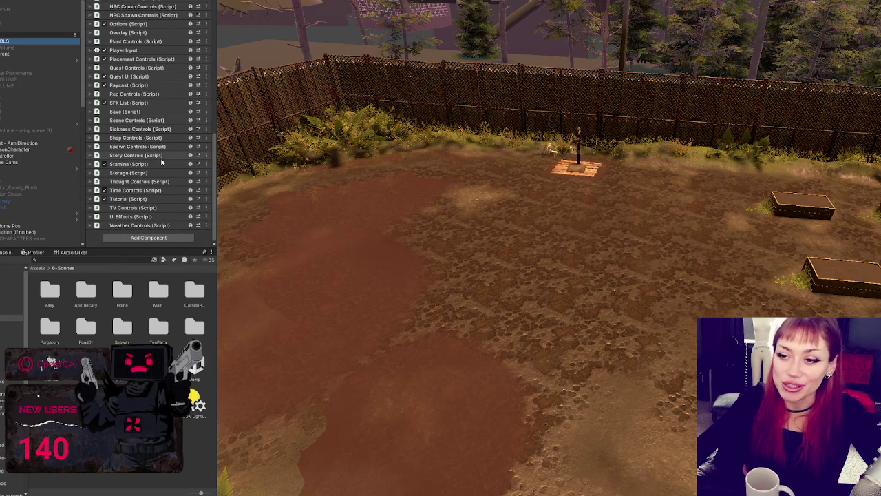
Fly the Scene camera backward to overlook the gated side path beside the yard
click(215, 234)
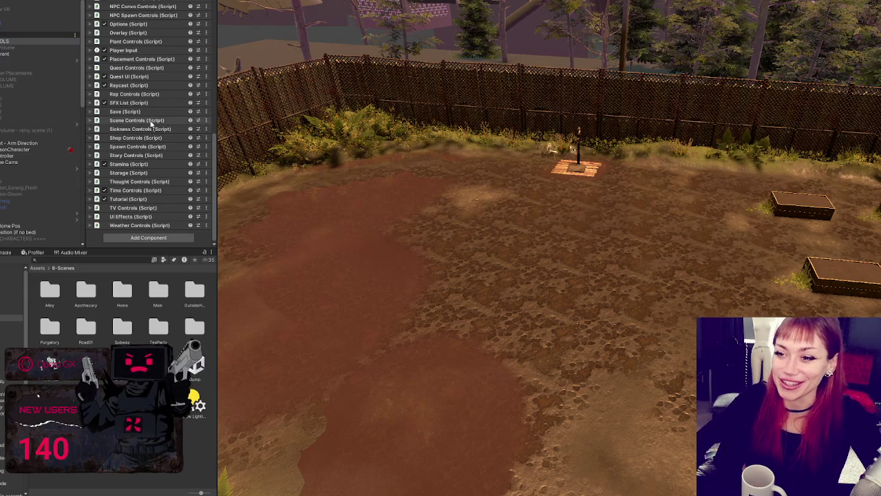
scroll(174, 146, up, 8)
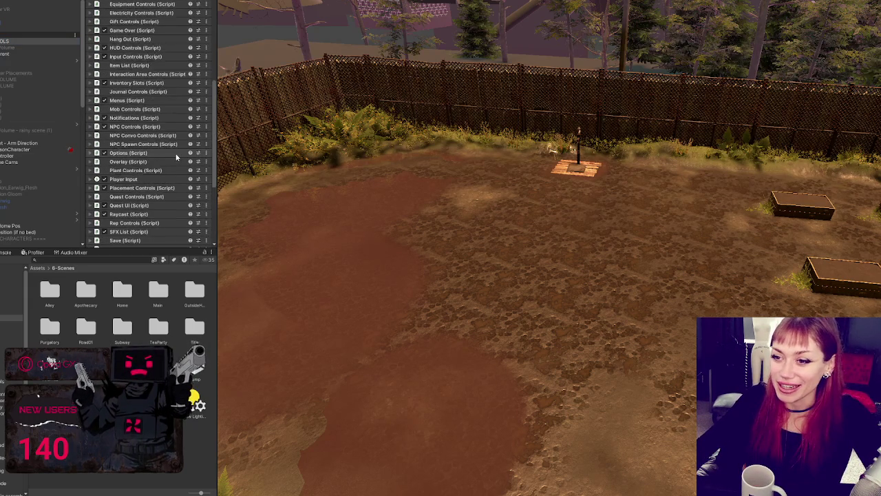
key(s)
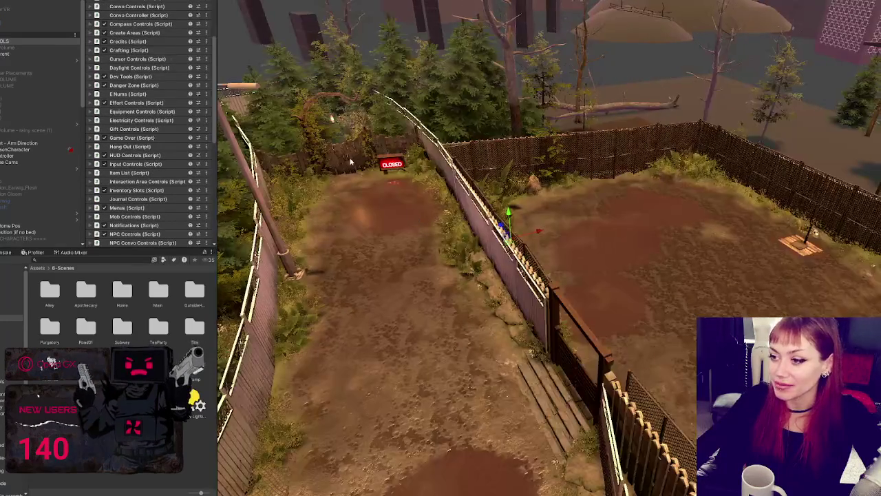
Select the FixerGate and then the Reflection Probe object in the scene
click(350, 160)
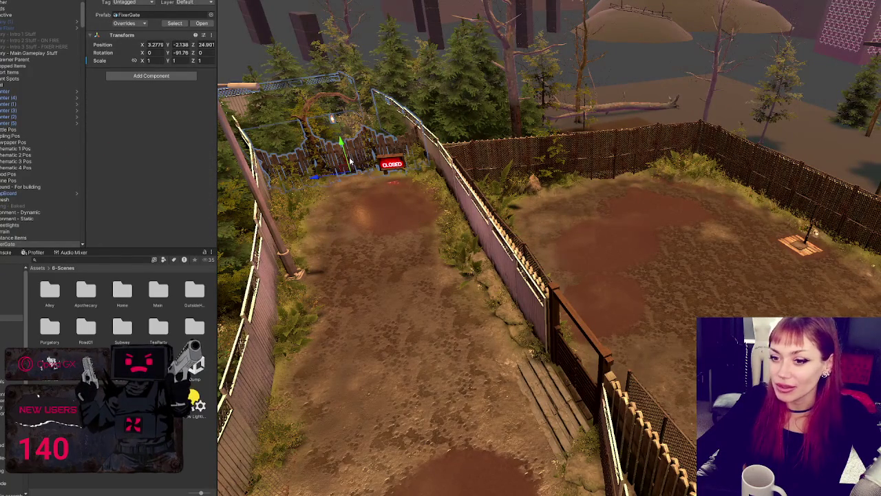
scroll(41, 69, up, 2)
click(42, 23)
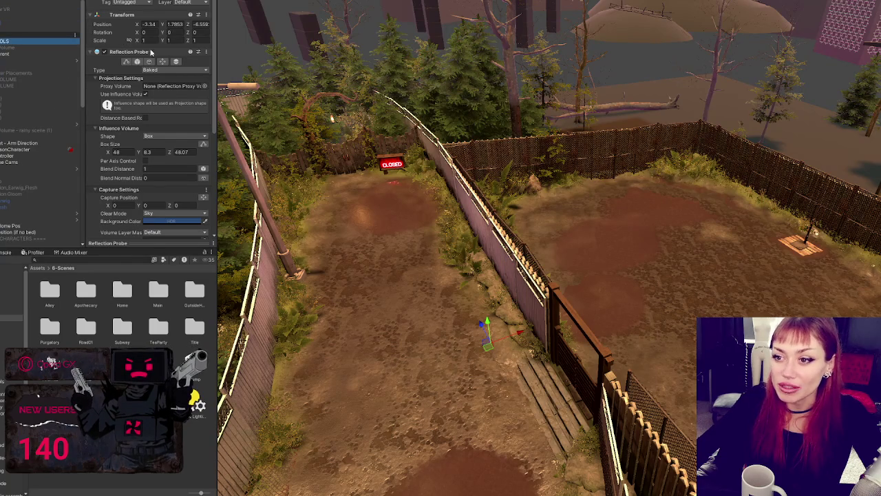
scroll(141, 110, down, 5)
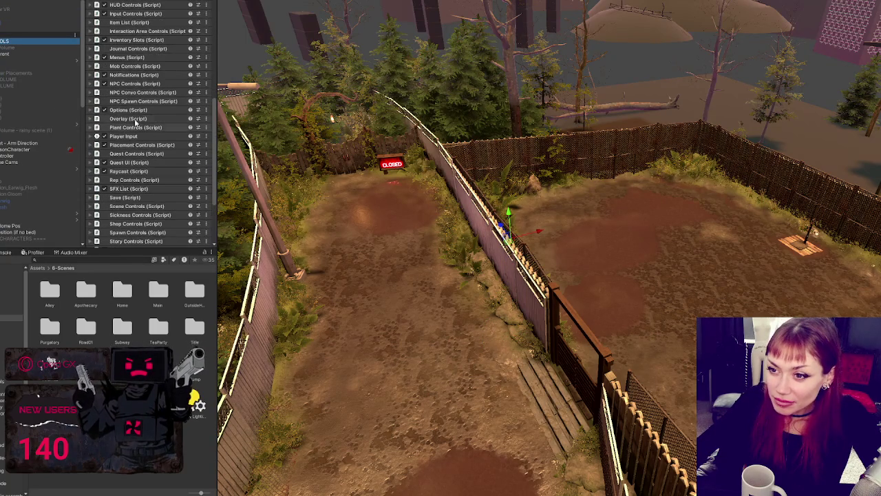
scroll(124, 83, up, 3)
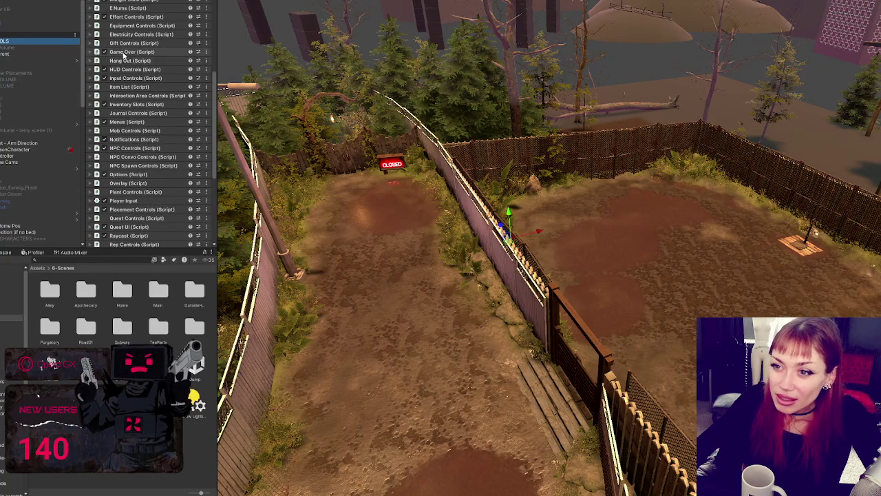
Expand Item List's All Items and open the Walls Wood Scraps, Metal Roof and Door Wood Scraps booklets
click(121, 87)
scroll(141, 160, down, 3)
scroll(142, 161, down, 15)
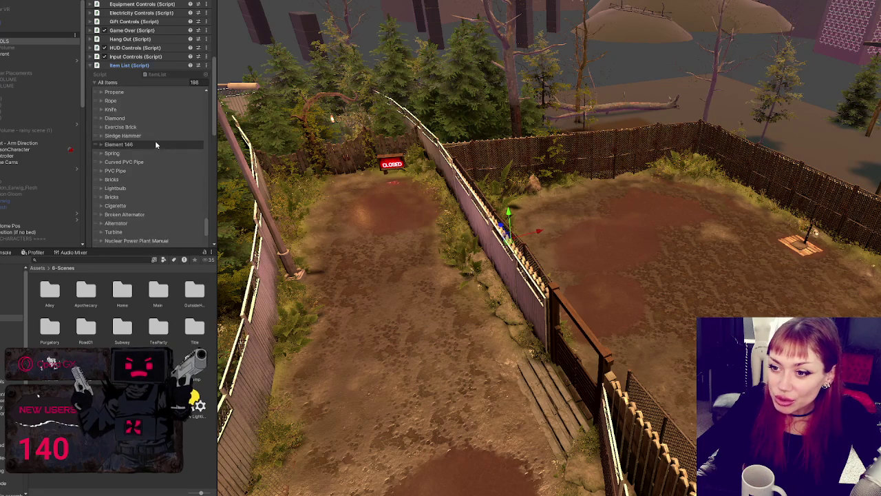
click(155, 142)
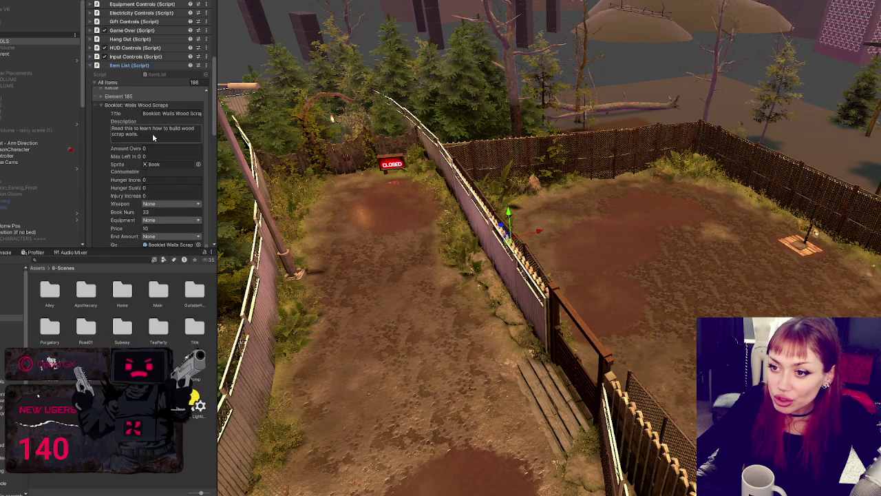
click(115, 104)
scroll(136, 159, down, 2)
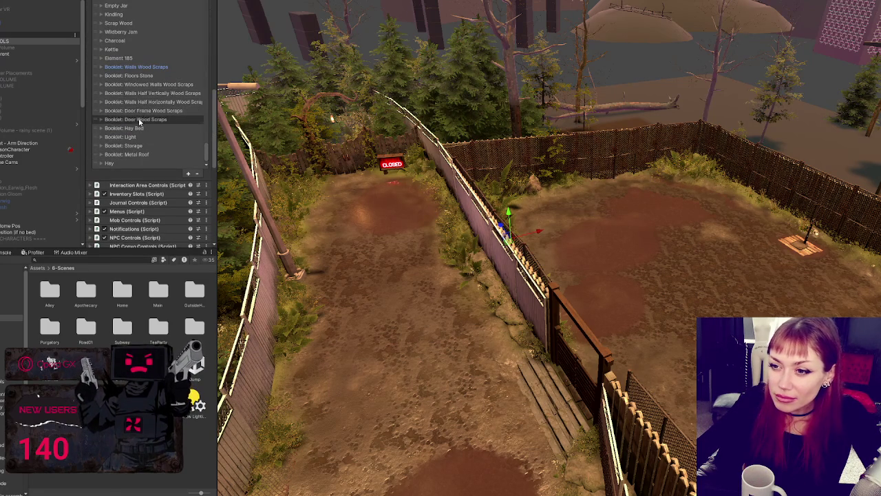
click(131, 154)
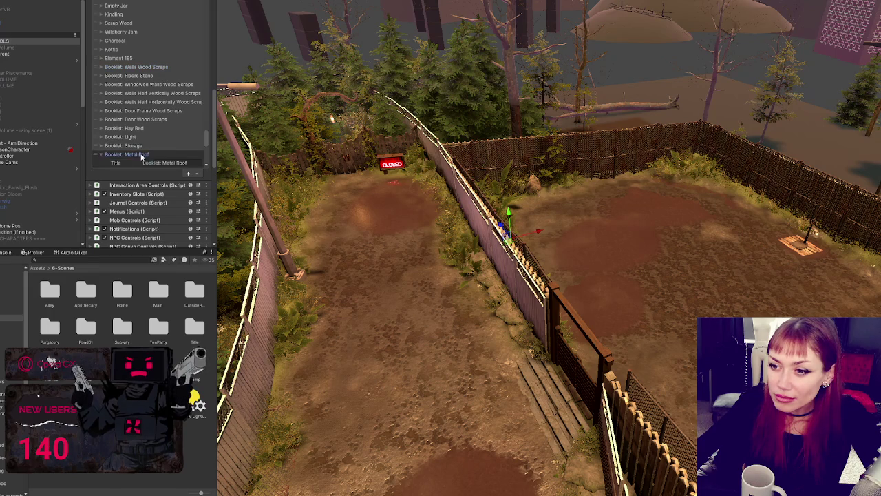
click(164, 164)
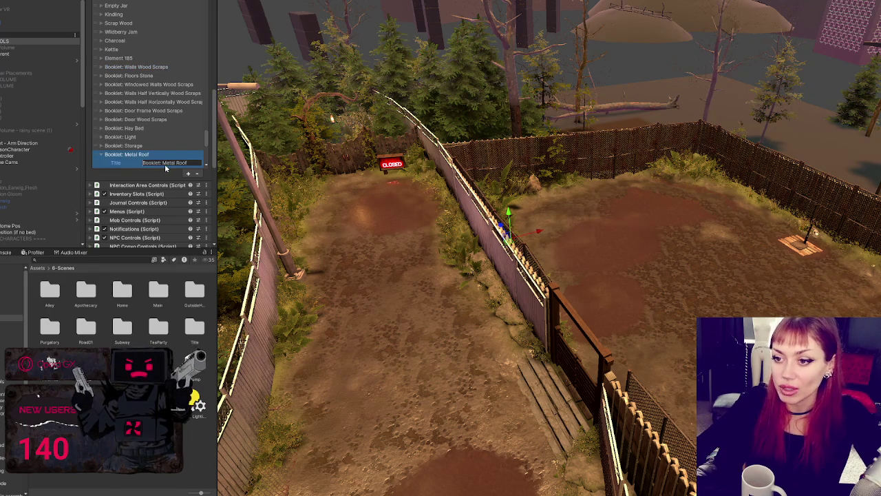
click(139, 120)
click(162, 128)
Check the Door Wood Scraps element index, then change line 102's item index from 186 to 182
key(BackSpace)
text(Booklet: Door Wood Scraps)
key(alt+Tab)
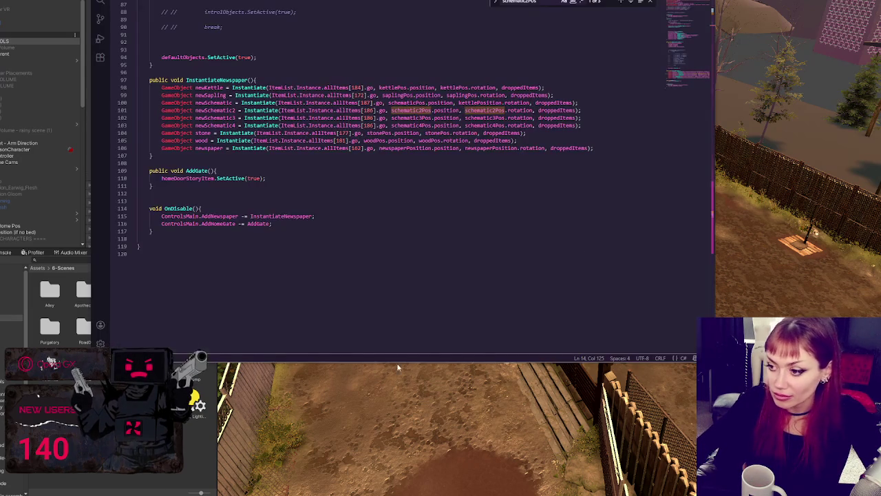
double_click(374, 118)
text(182)
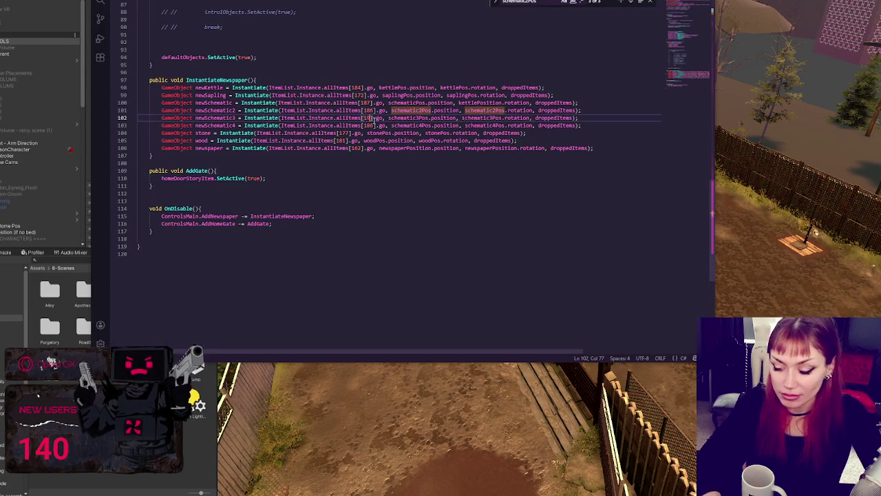
click(369, 126)
double_click(369, 126)
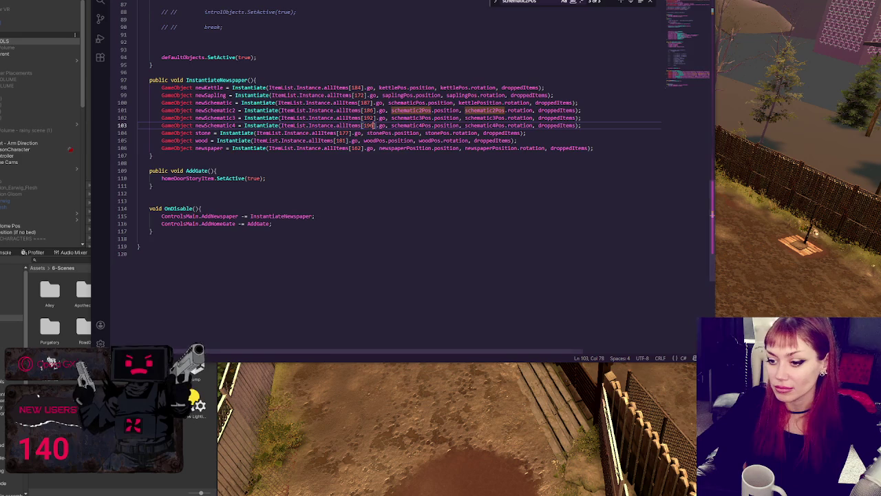
key(alt+Tab)
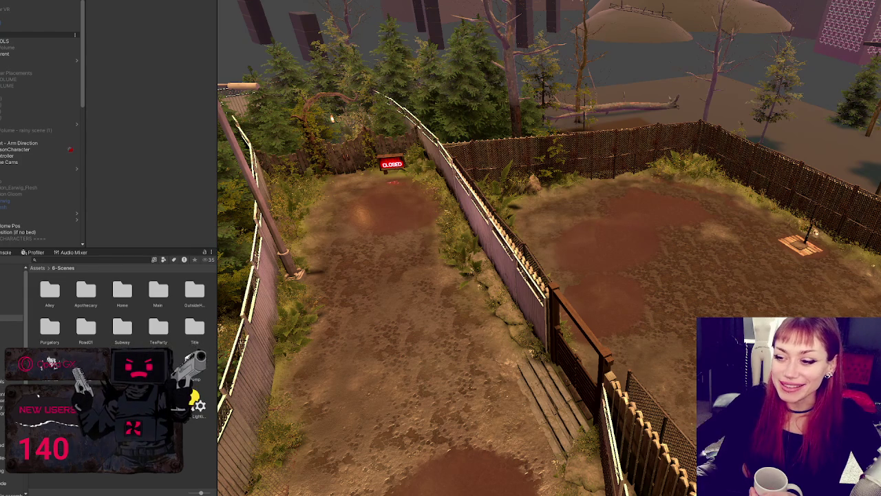
Collapse the Door Wood Scraps and Metal Roof entries, All Items and the Item List component
click(29, 42)
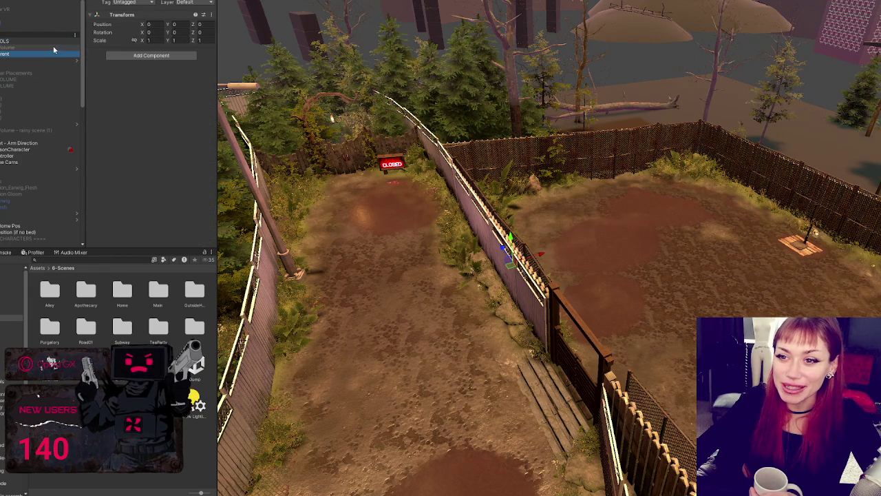
scroll(137, 103, down, 10)
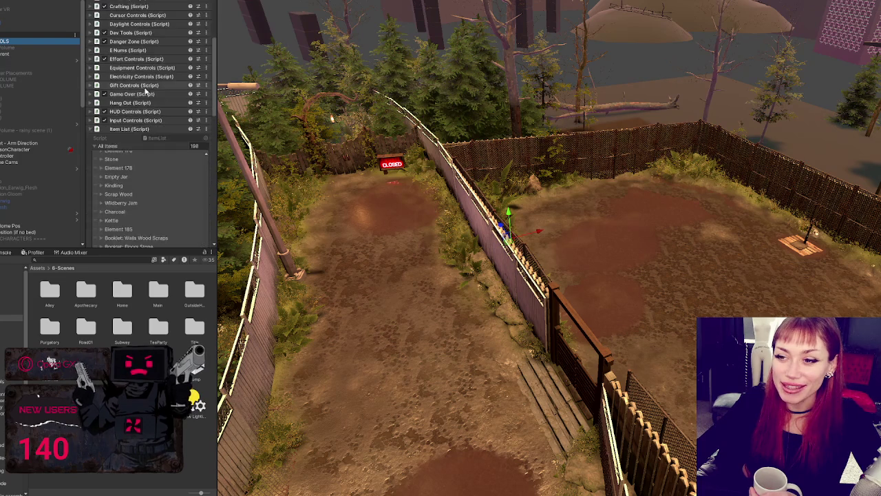
click(147, 184)
click(147, 185)
click(119, 218)
click(119, 218)
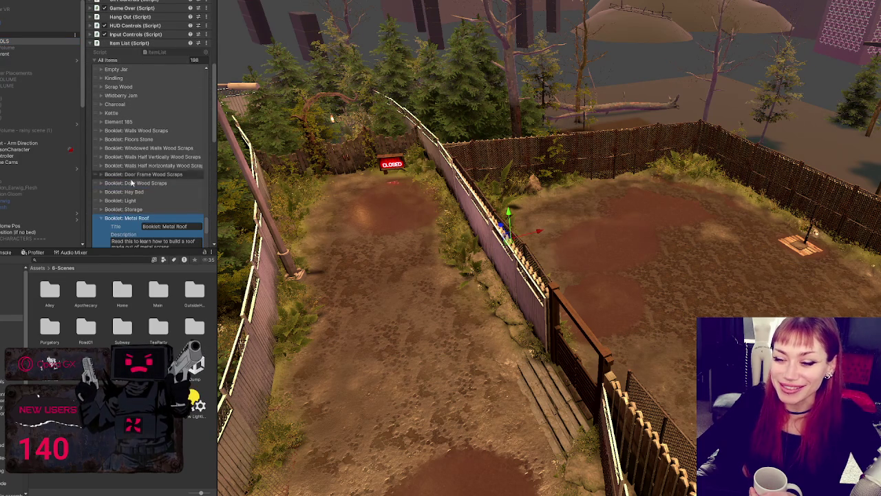
click(119, 218)
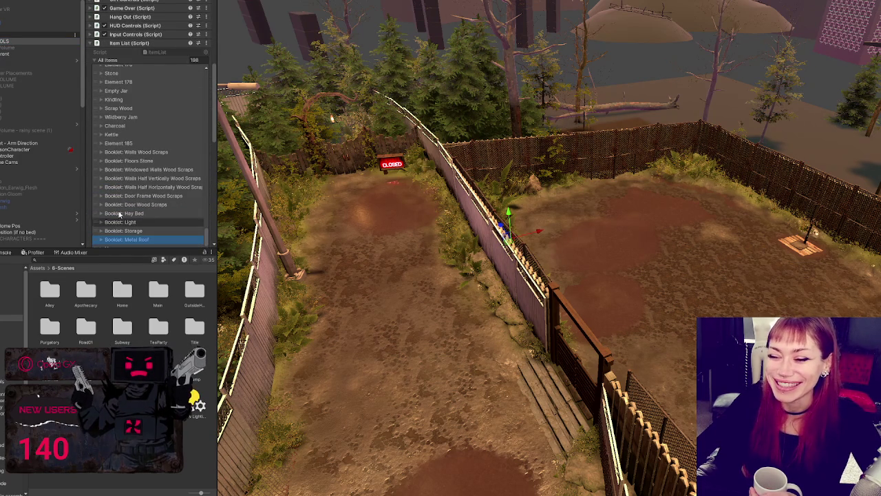
click(105, 60)
click(115, 44)
Fly the Scene view toward the alley with the CLOSED sign
scroll(141, 145, up, 3)
scroll(142, 146, up, 5)
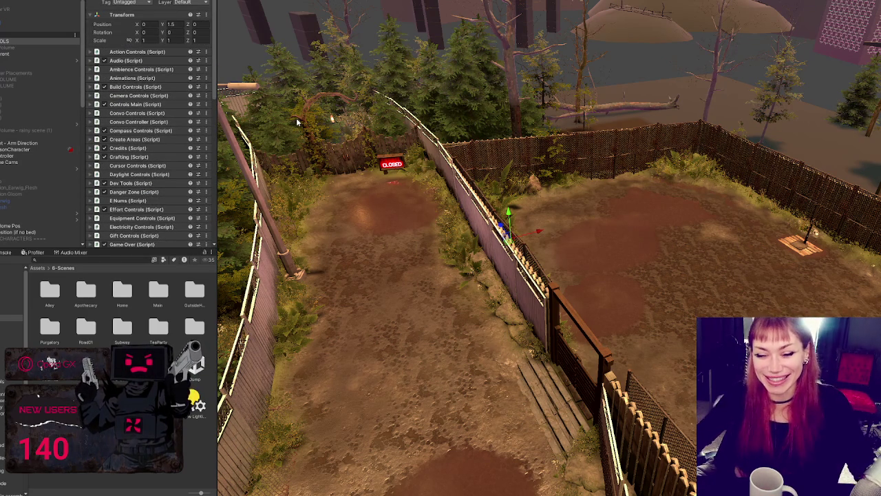
drag(298, 121, 228, 136)
mouse_move(503, 189)
mouse_down()
mouse_move(578, 187)
mouse_move(261, 198)
mouse_up()
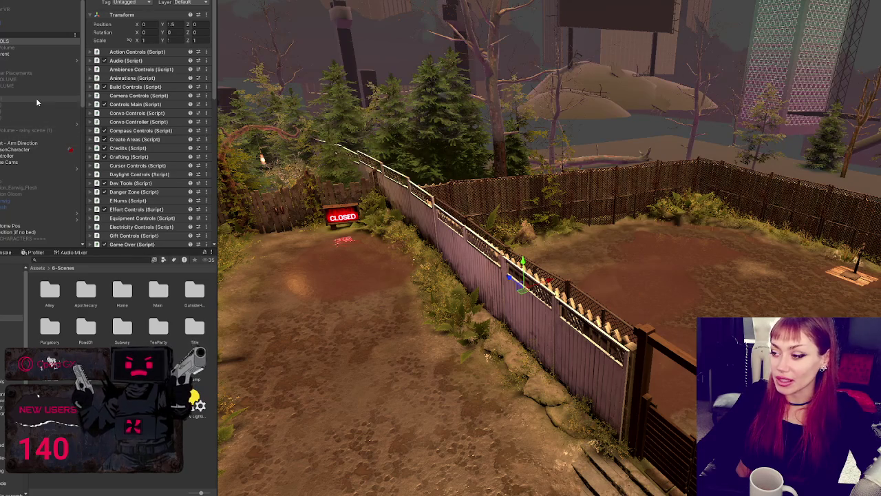
Expand Quest Controls (Script) and its All Quests array to show all 19 quests
scroll(155, 89, down, 3)
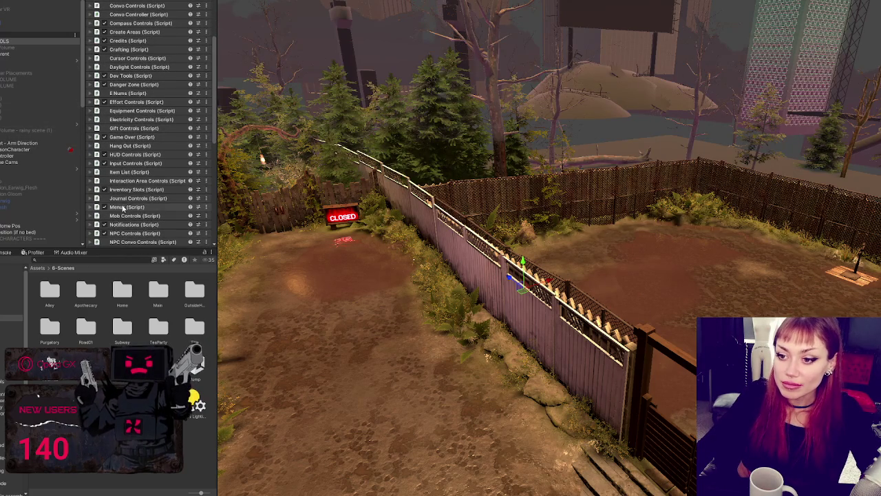
scroll(126, 194, down, 2)
click(139, 217)
scroll(141, 199, down, 7)
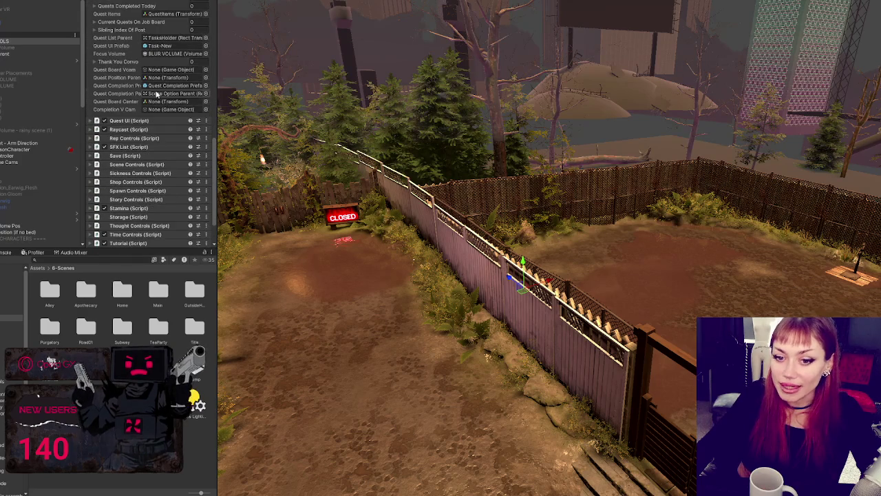
scroll(148, 119, up, 2)
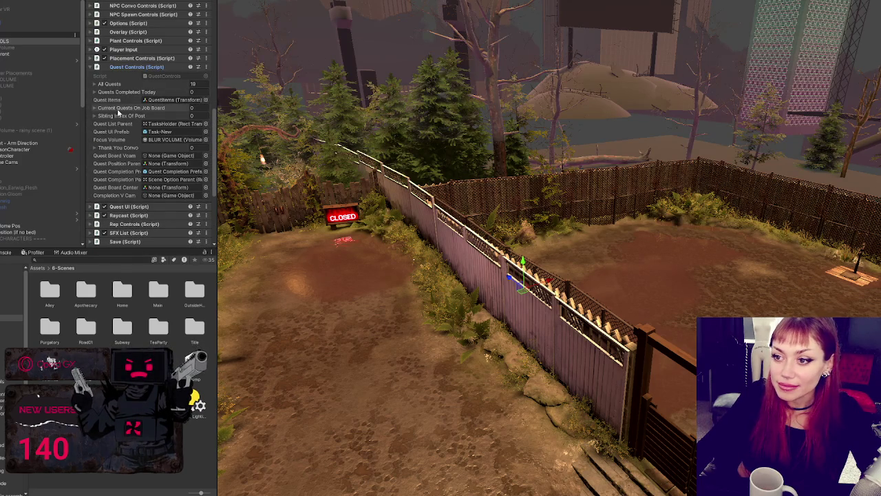
click(109, 84)
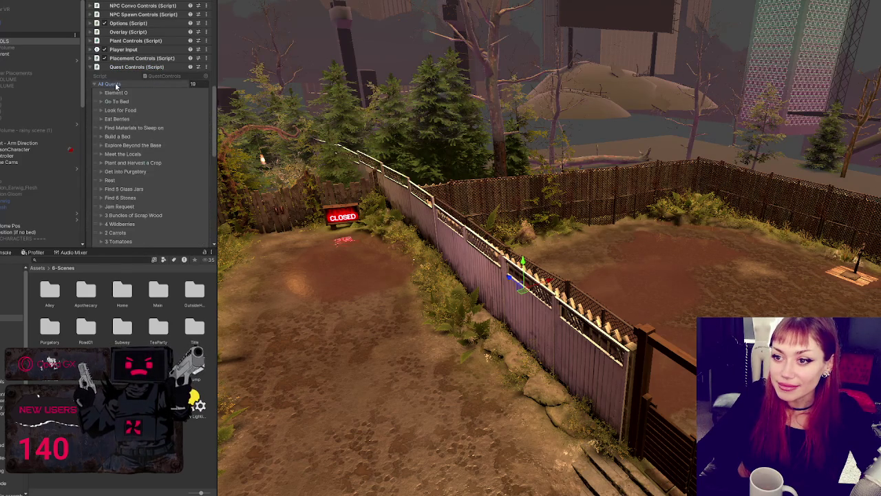
scroll(143, 111, down, 2)
scroll(143, 110, down, 1)
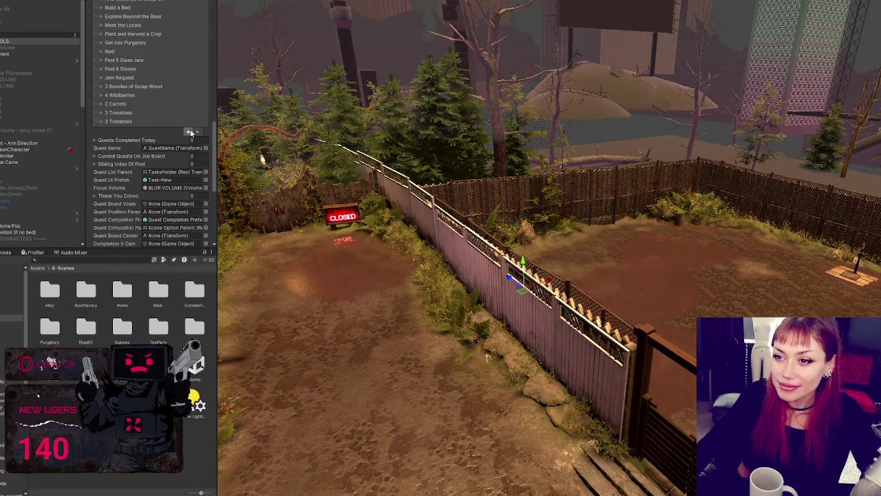
Duplicate the last 3 Tomatoes quest twice, then select the newest copy's Quest Description
scroll(191, 132, down, 1)
scroll(191, 133, up, 1)
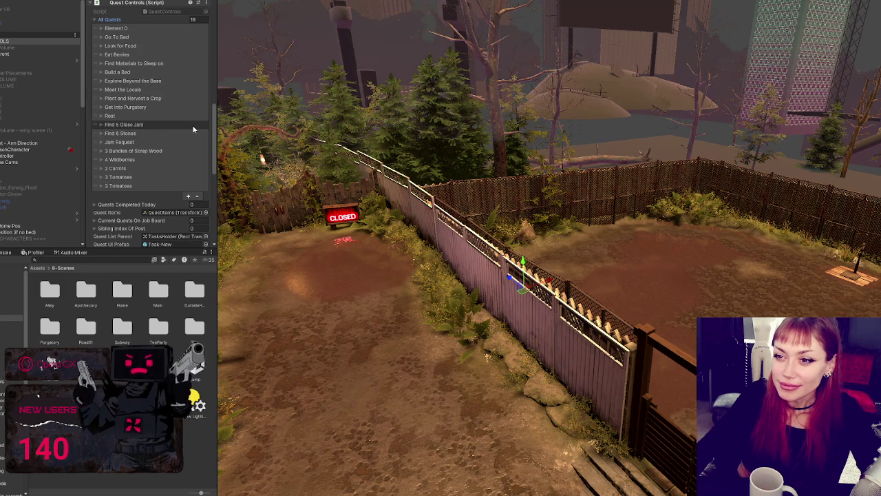
click(189, 198)
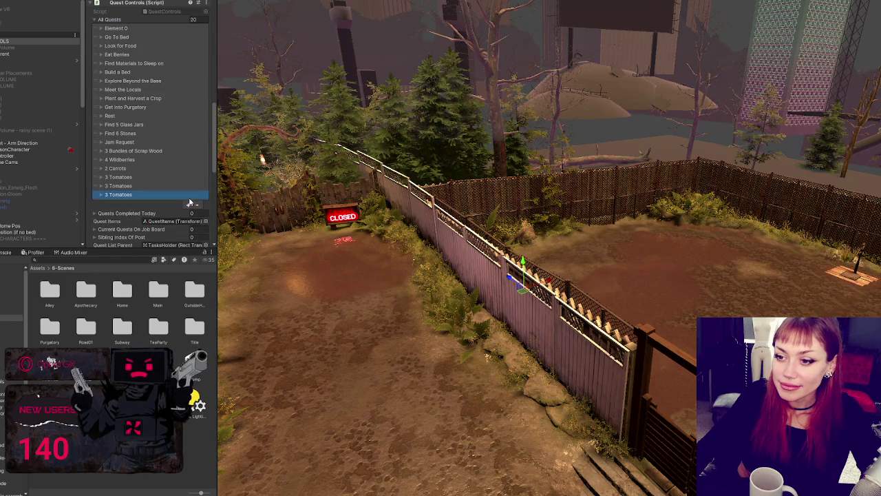
click(190, 203)
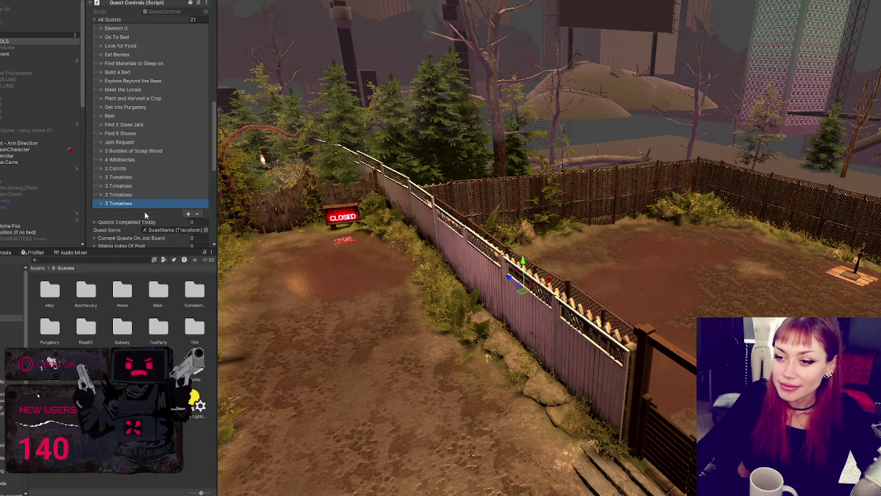
click(136, 199)
scroll(180, 110, down, 5)
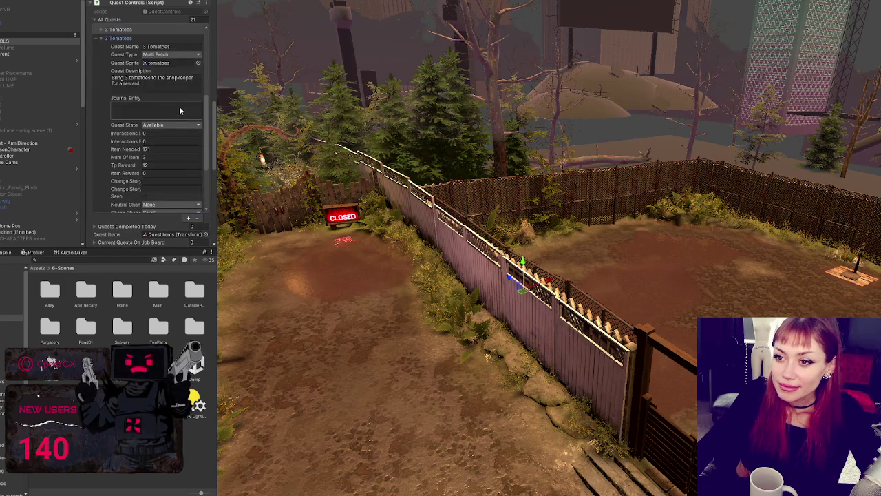
click(166, 87)
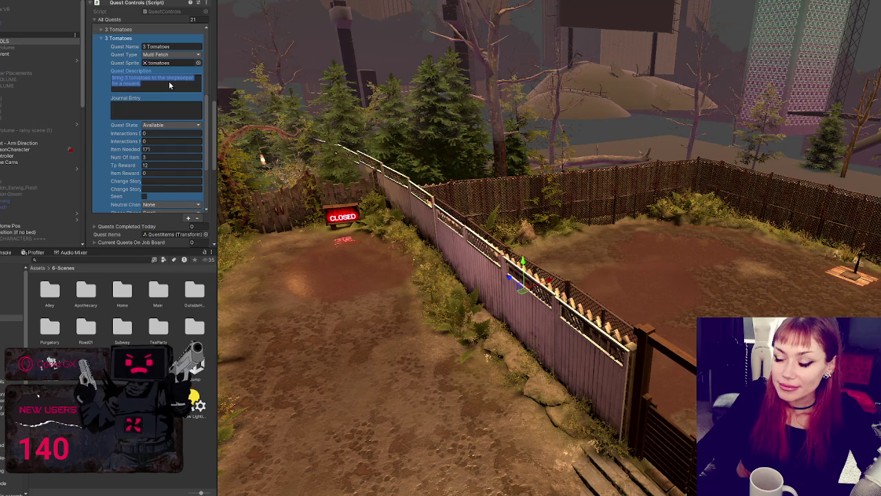
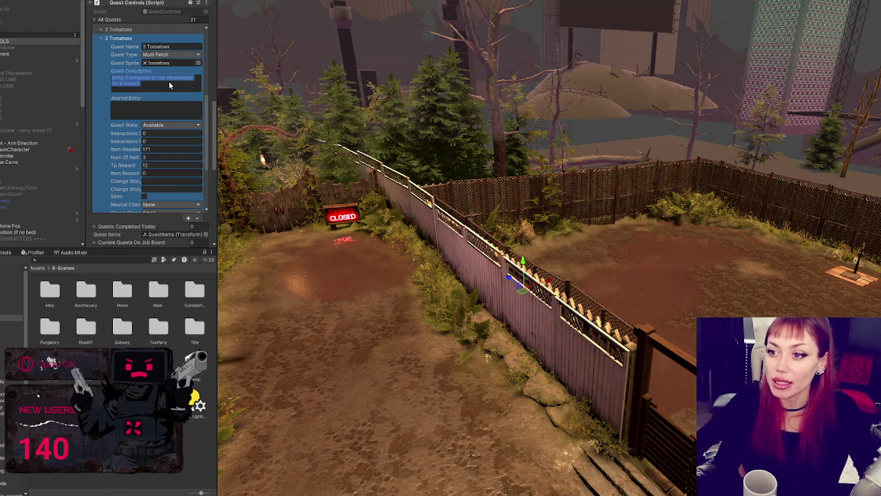
Finish the tomato description, collapse that entry, and expand the last '3 Tomatoes' quest in All Quests
click(169, 80)
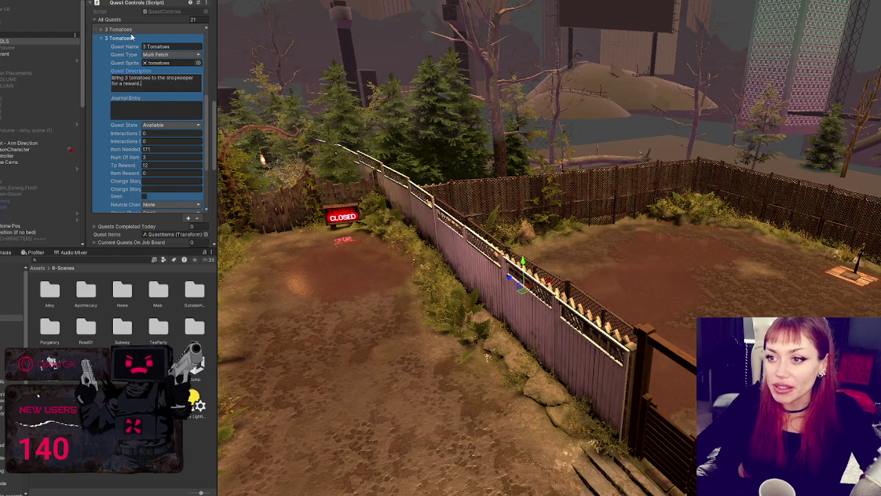
click(163, 40)
click(162, 45)
click(163, 46)
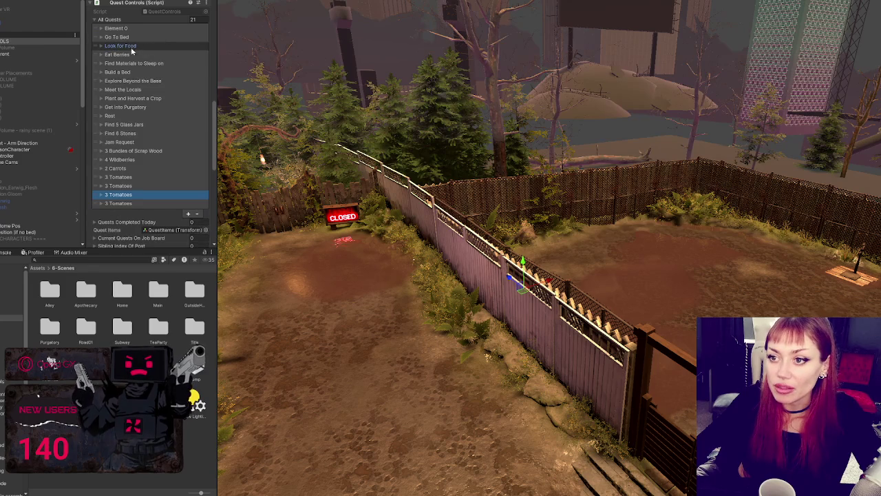
click(134, 204)
scroll(161, 109, down, 5)
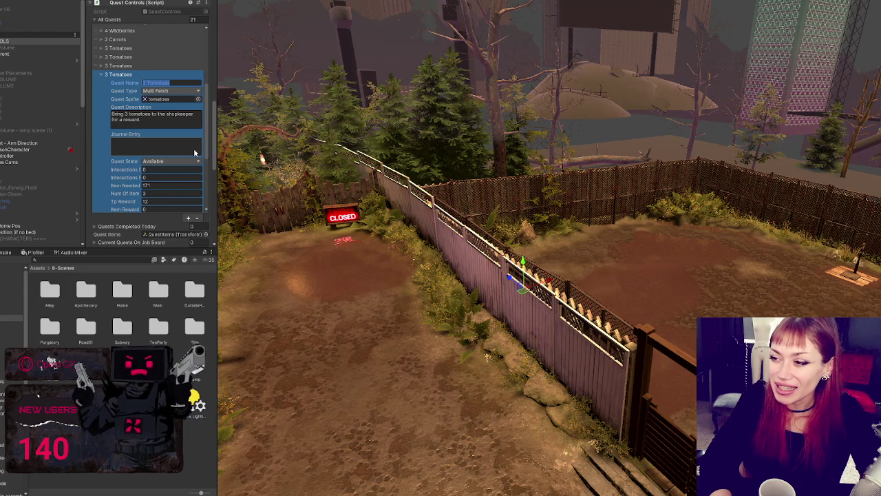
Rename the copied quest to 'Start a Farm'
text(Pla)
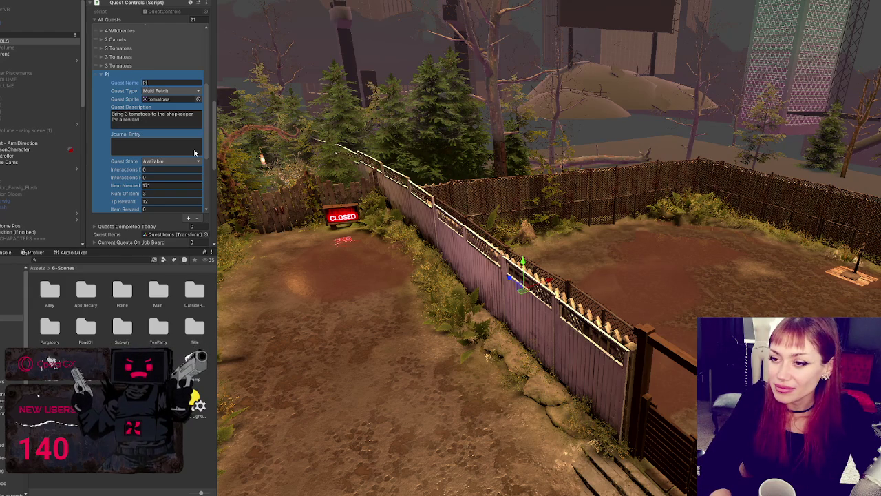
key(BackSpace)
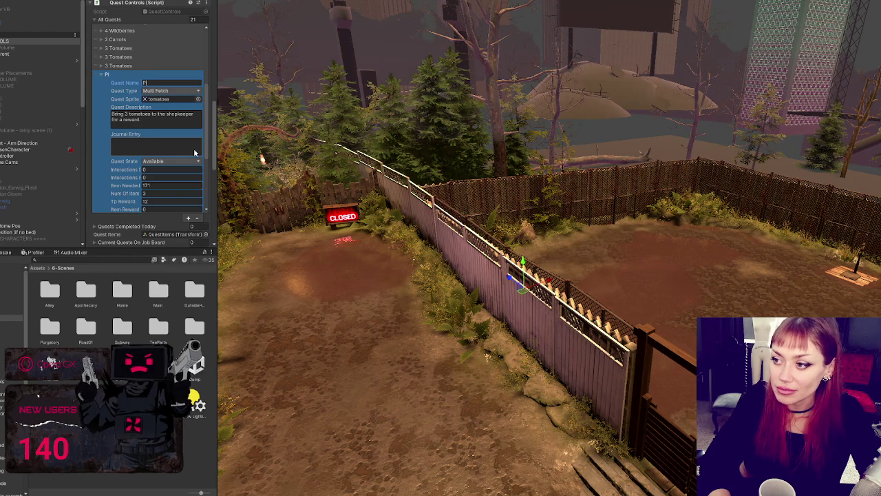
key(BackSpace)
key(BackSpace)
text(Start)
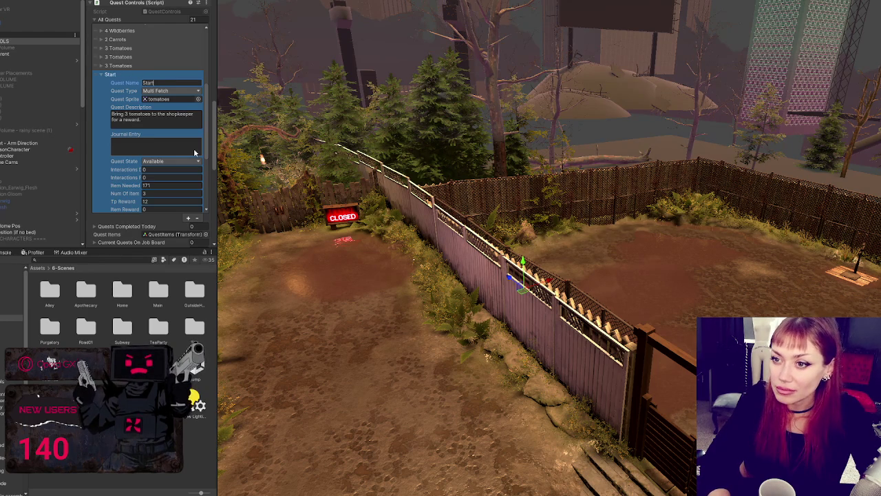
text( a Farm)
key(Tab)
key(Tab)
key(Tab)
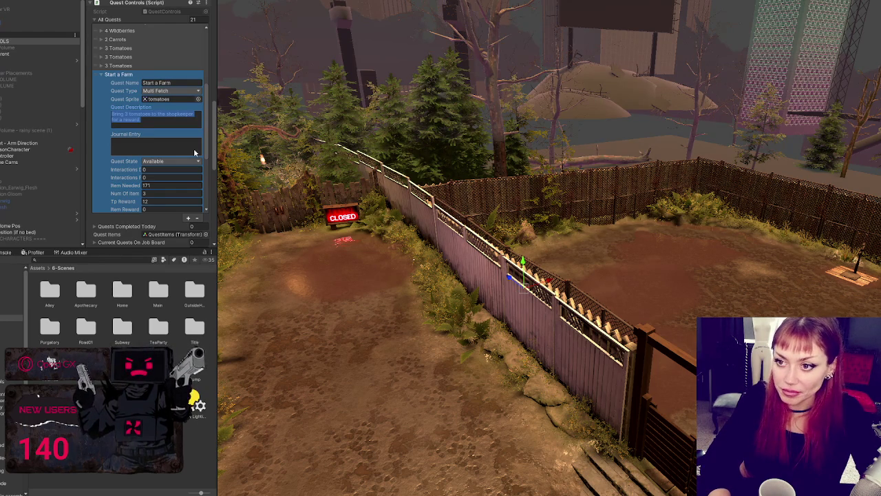
Set the description to 'Food is hard to find. Best to plant the sapling in one of the garden boxes…'
text(Y)
key(BackSpace)
text(Food)
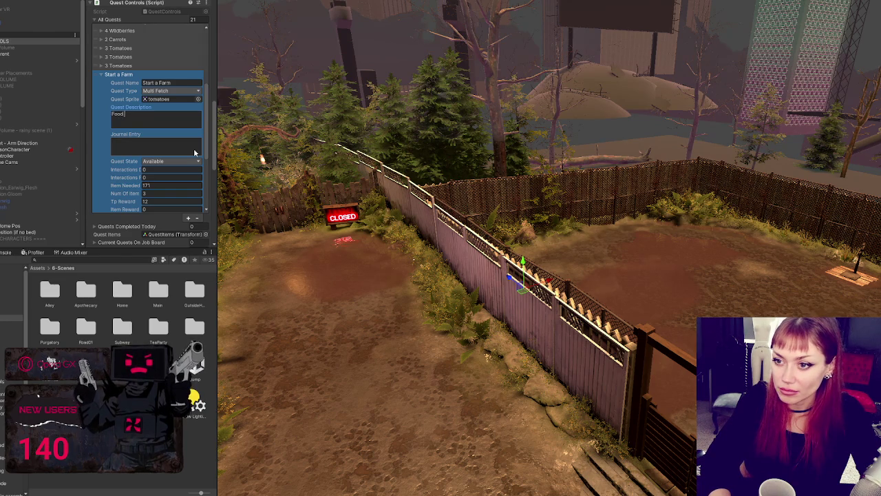
text( is hard to find. Best)
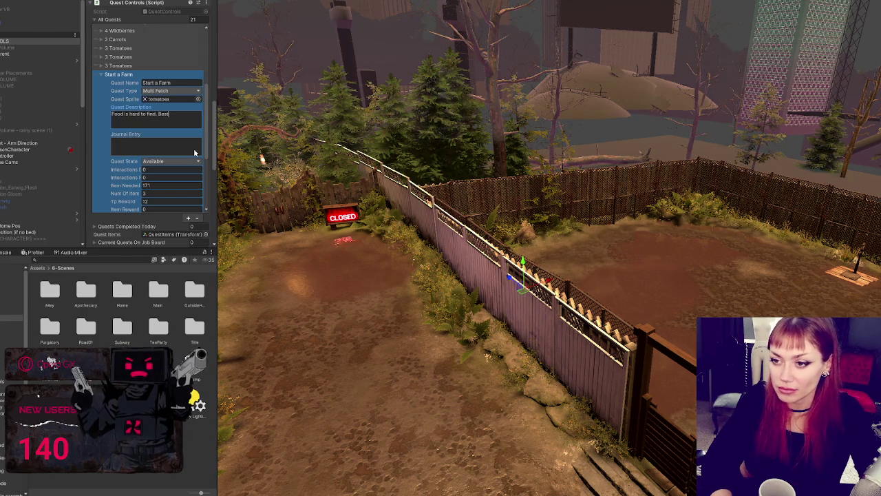
text( to plant a)
key(BackSpace)
text(the sapling in one of the garden boxes and water it each day)
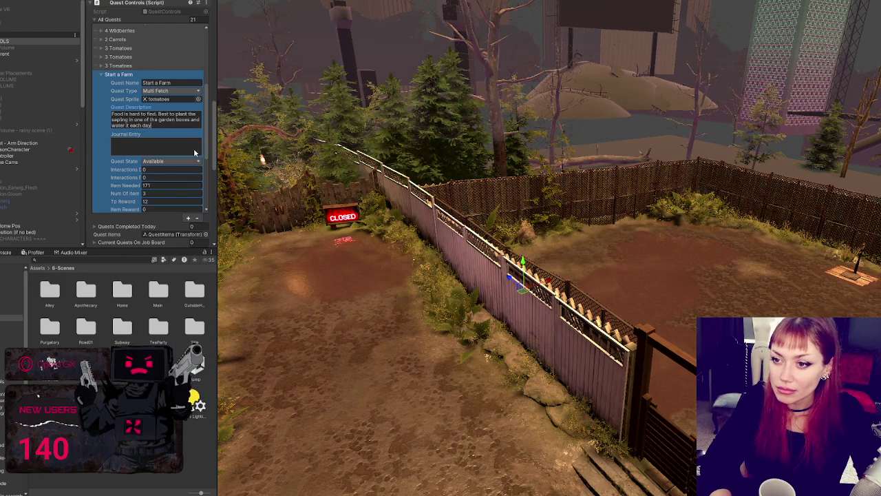
text( until it)
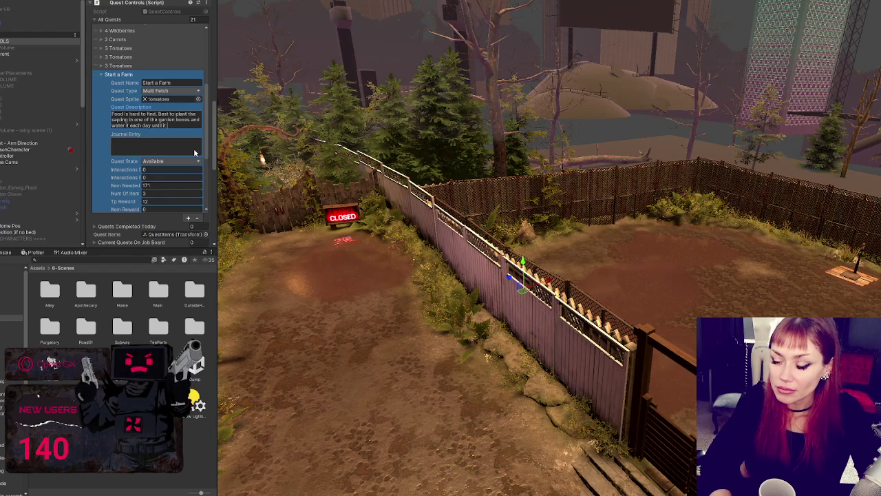
text( grows food.)
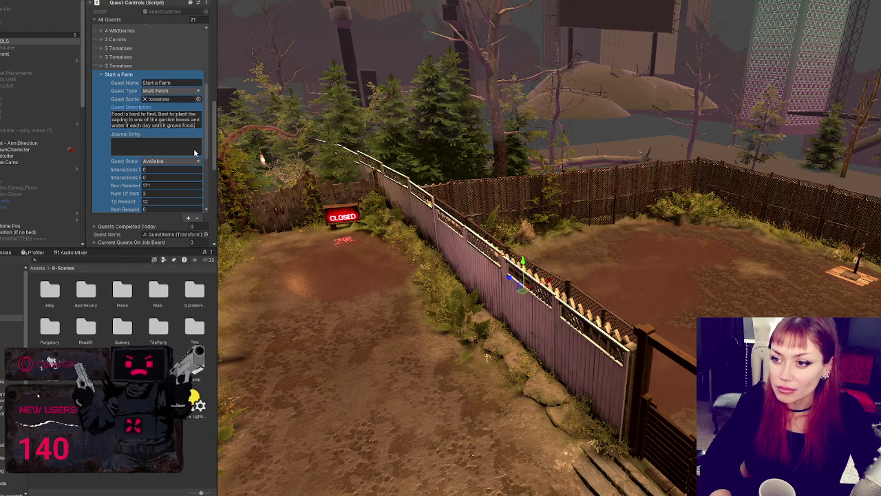
scroll(195, 153, down, 1)
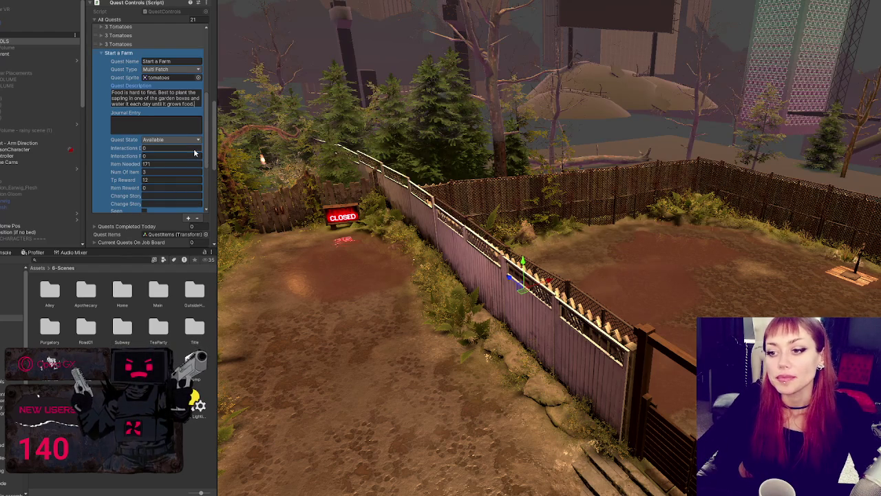
Set Item Needed, Num Of Item and Tp Reward all to 0
click(177, 164)
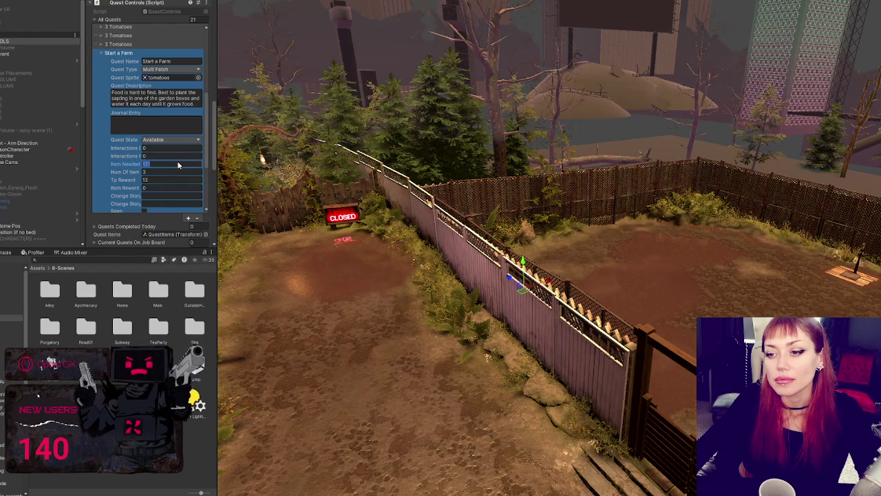
text(0)
key(Tab)
text(0)
key(Tab)
text(0)
key(Tab)
click(177, 164)
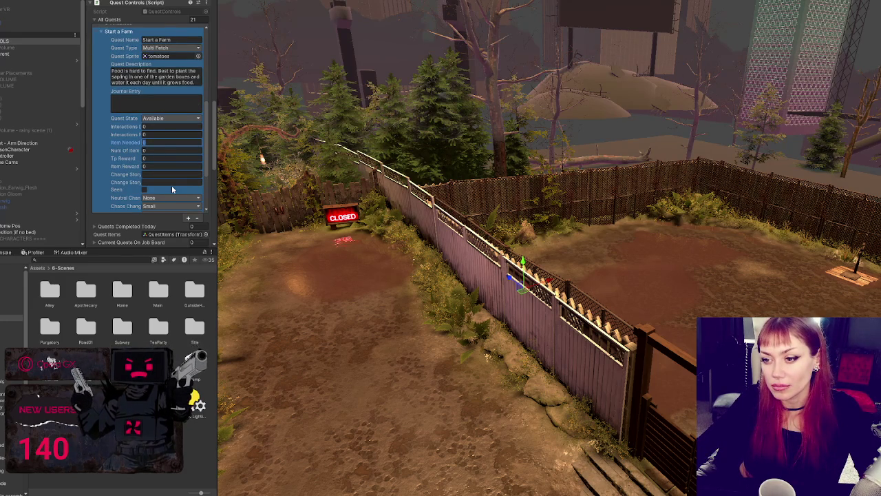
Set Chaos Change to None and uncheck Is Quest Board
scroll(172, 185, down, 1)
scroll(172, 185, down, 1)
click(172, 163)
click(176, 174)
scroll(179, 177, down, 2)
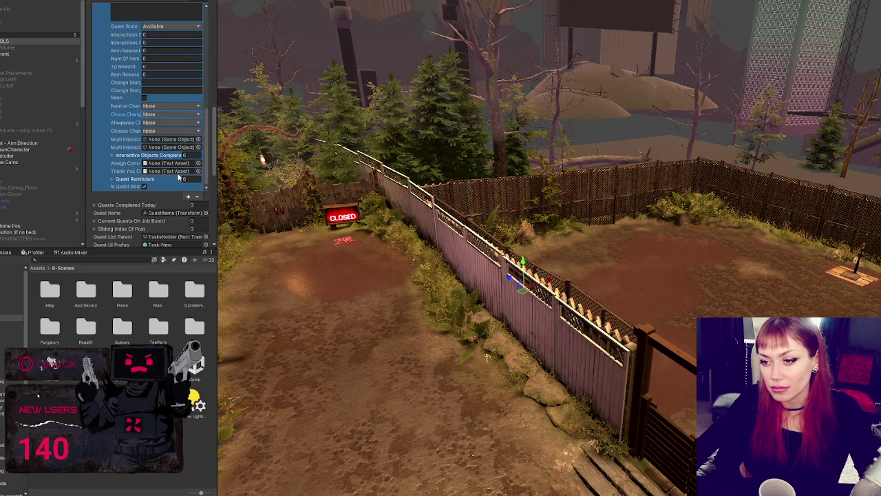
click(143, 187)
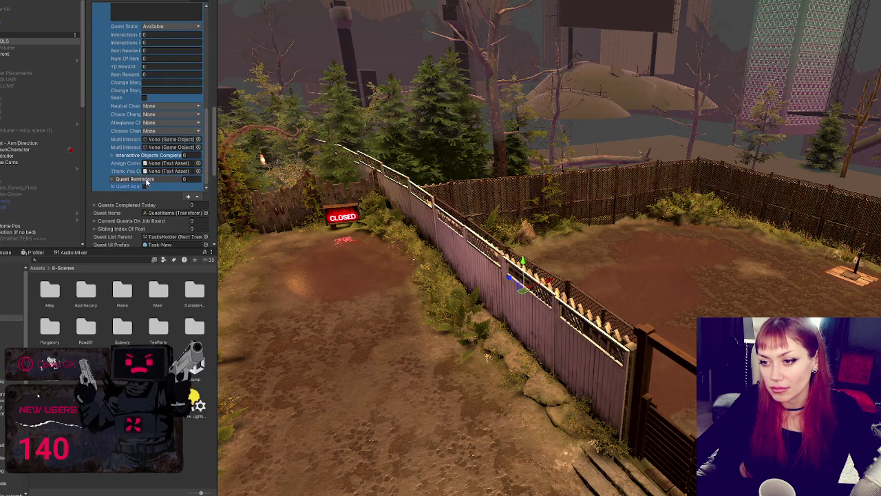
Change the Quest Type to Fetch, collapse the entry and add a duplicate of it
scroll(166, 145, up, 6)
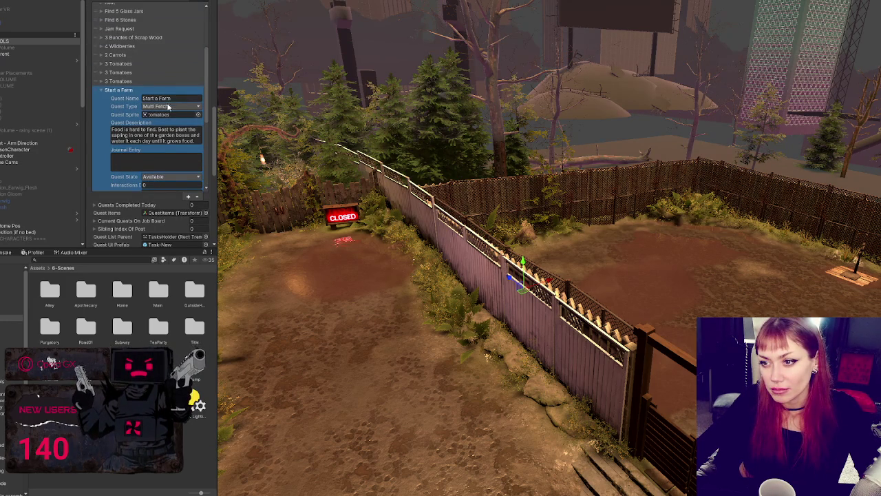
click(168, 107)
click(161, 115)
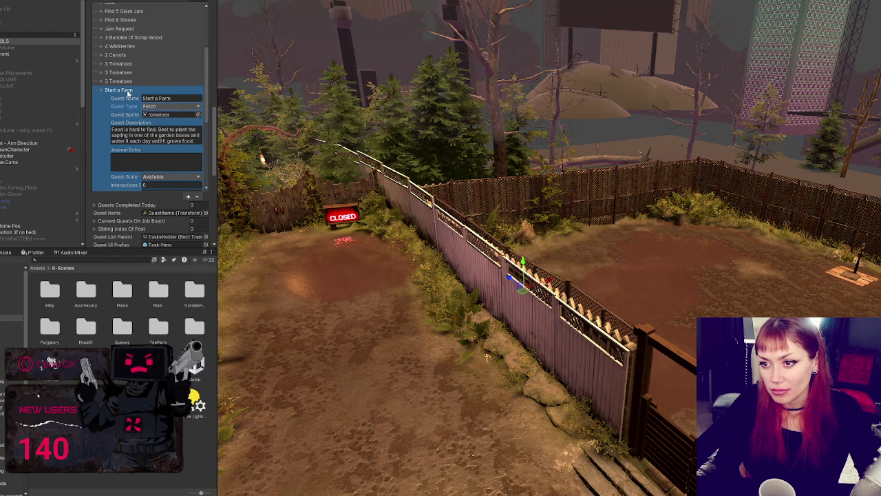
click(127, 91)
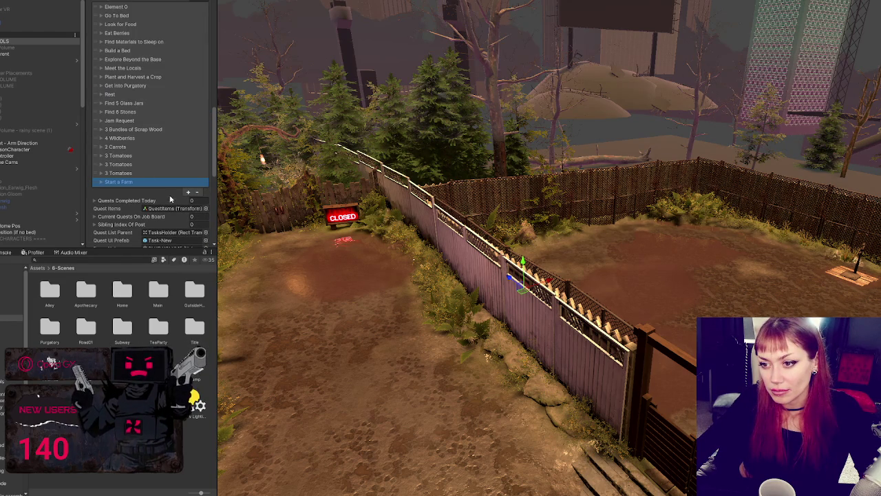
click(189, 194)
scroll(173, 110, down, 5)
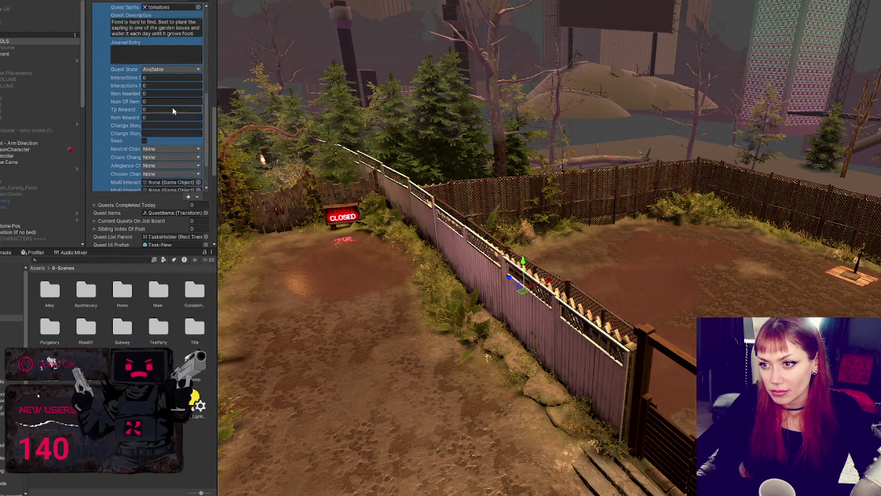
Rename the duplicated quest to 'Build a shelter'
scroll(172, 107, up, 2)
click(164, 35)
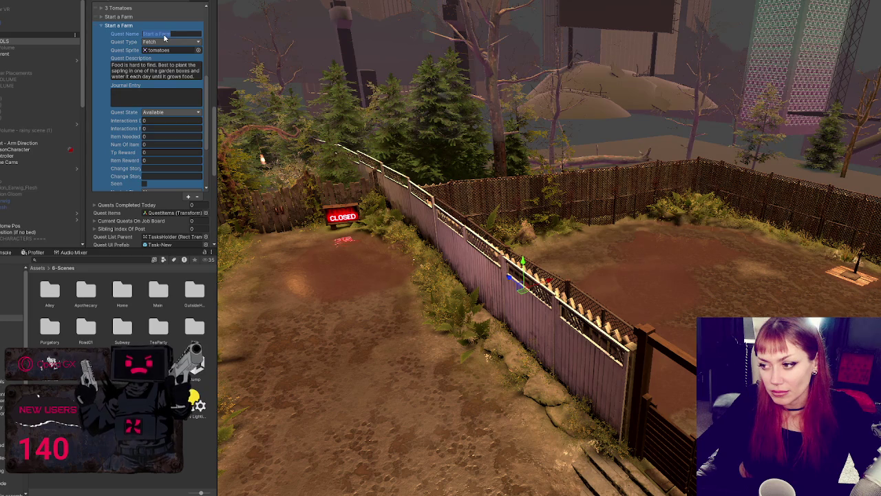
key(BackSpace)
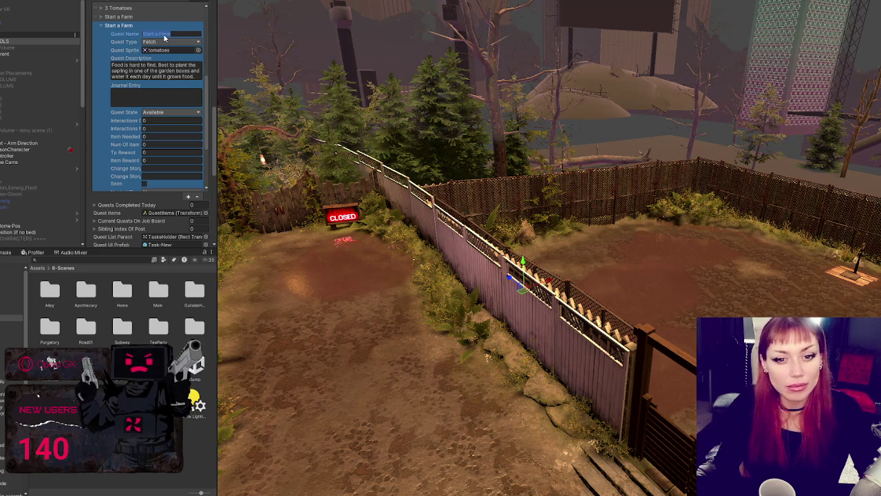
text(Build a shelter)
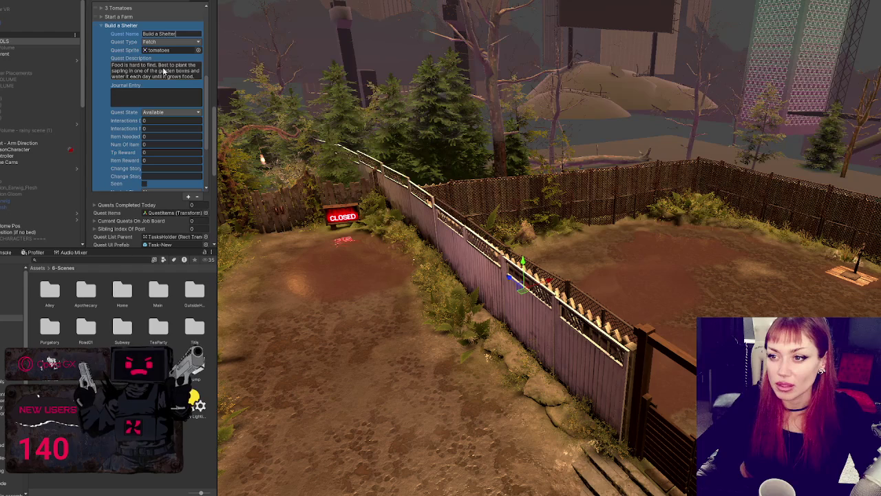
Ping the quest sprite to reveal the Task Images folder, then select the Quest Description field
click(183, 51)
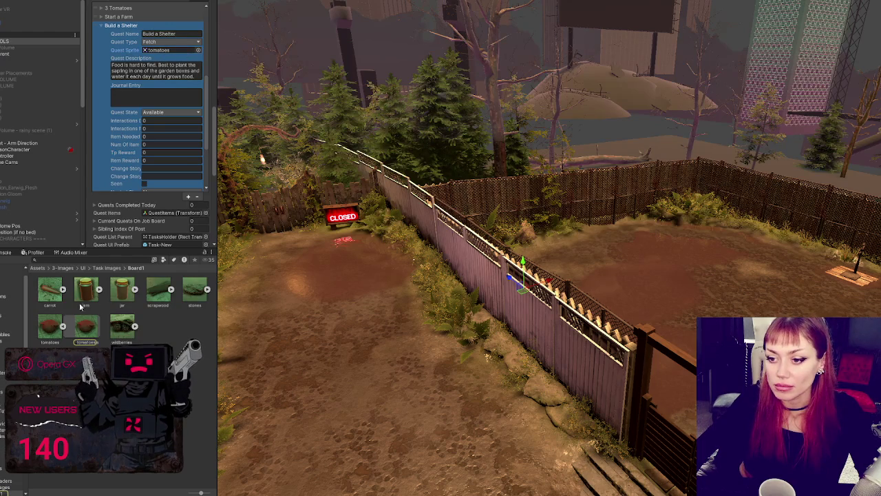
click(114, 268)
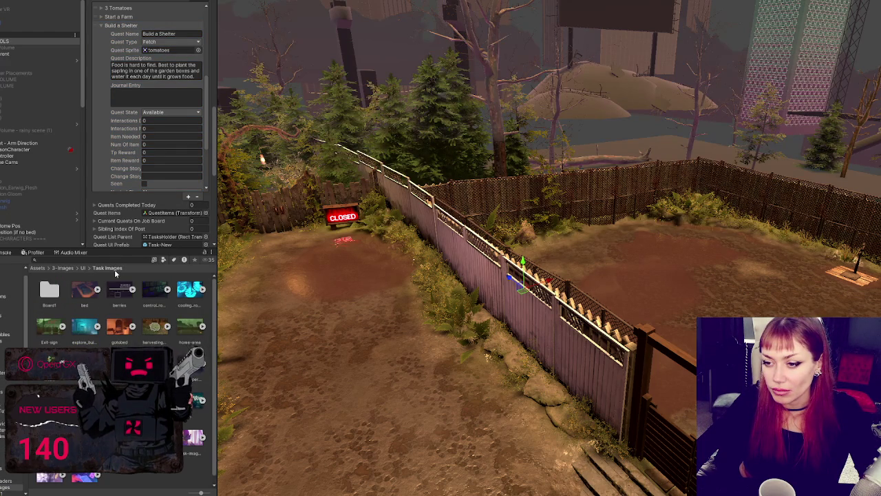
click(163, 73)
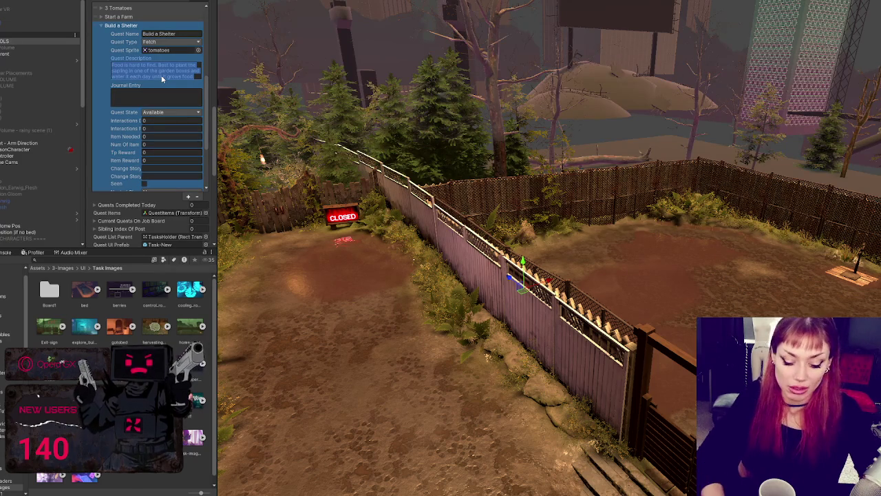
Describe the quest: build a shelter with enclosed walls and ceiling at least 6 square units big
text(Build a shelter with e)
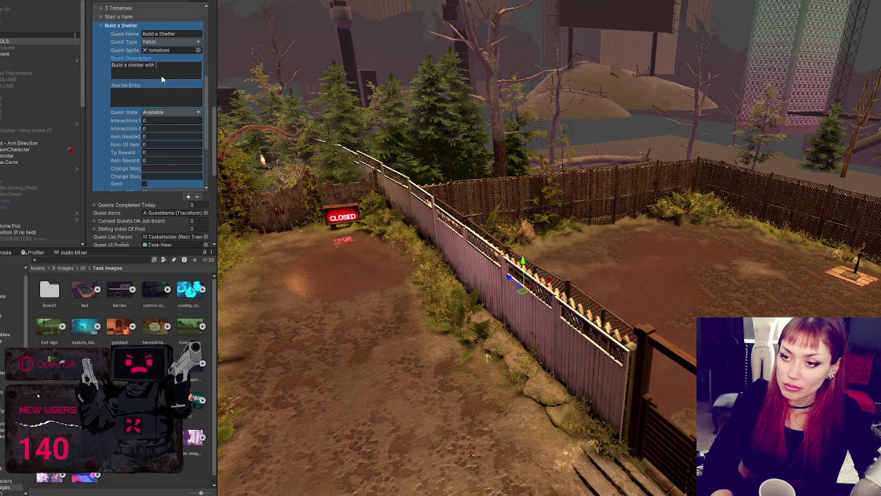
text(nclose)
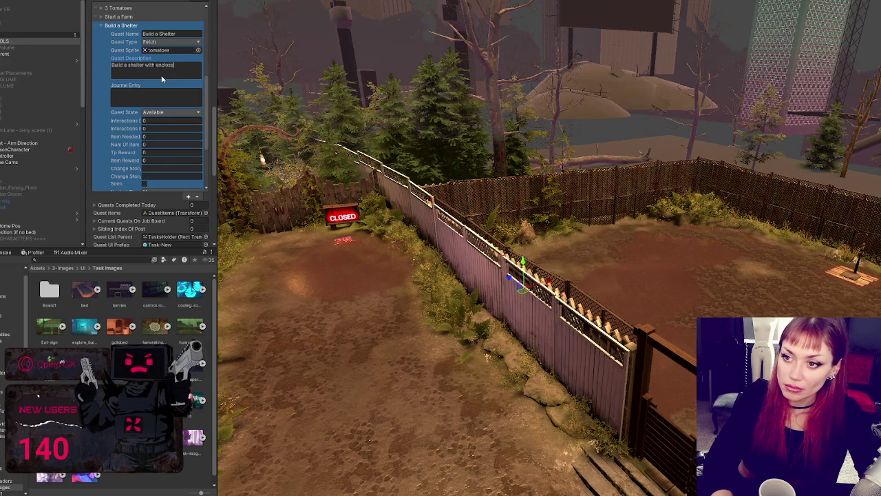
text(d walls and)
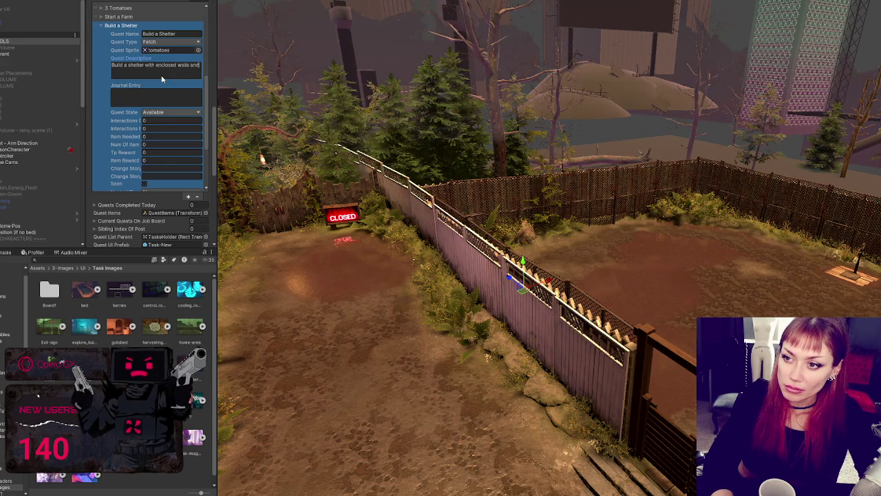
text( ceiling)
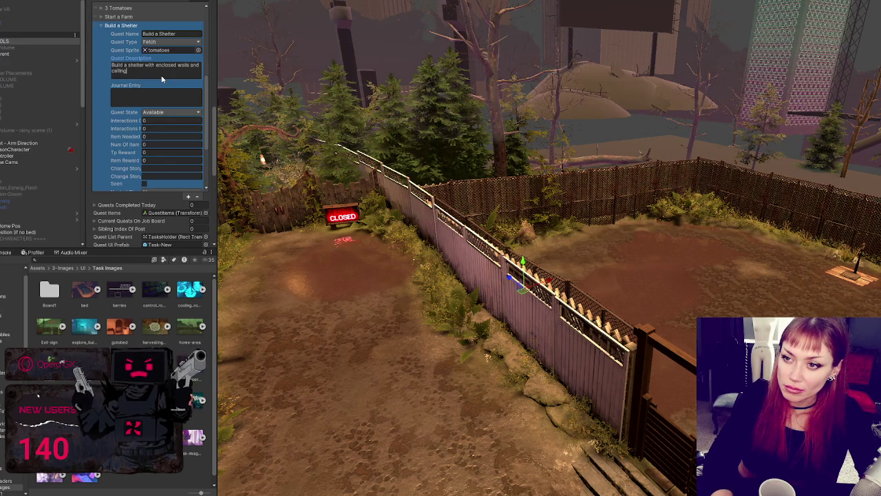
text( that's at least 8)
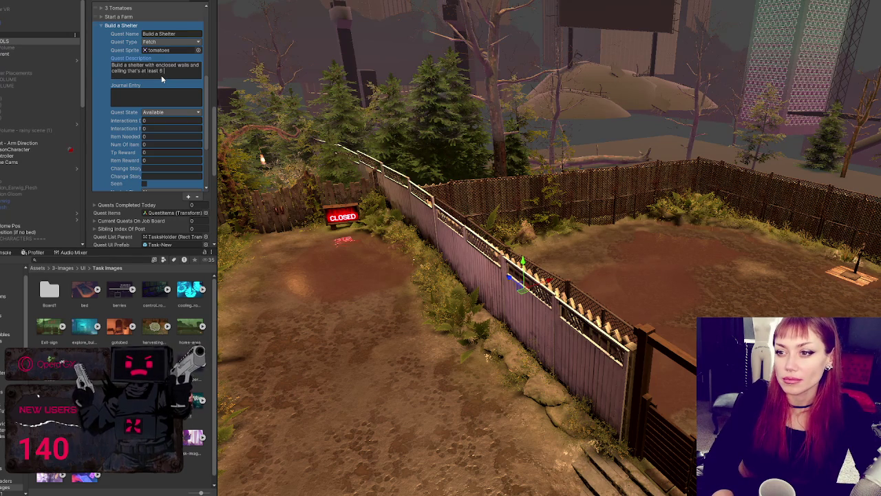
text(q)
text(uar)
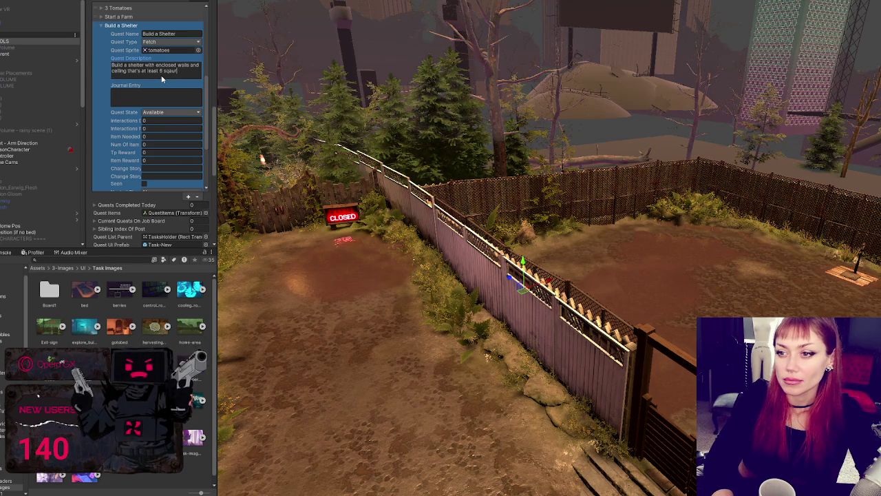
key(BackSpace)
key(BackSpace)
key(BackSpace)
text(uare units )
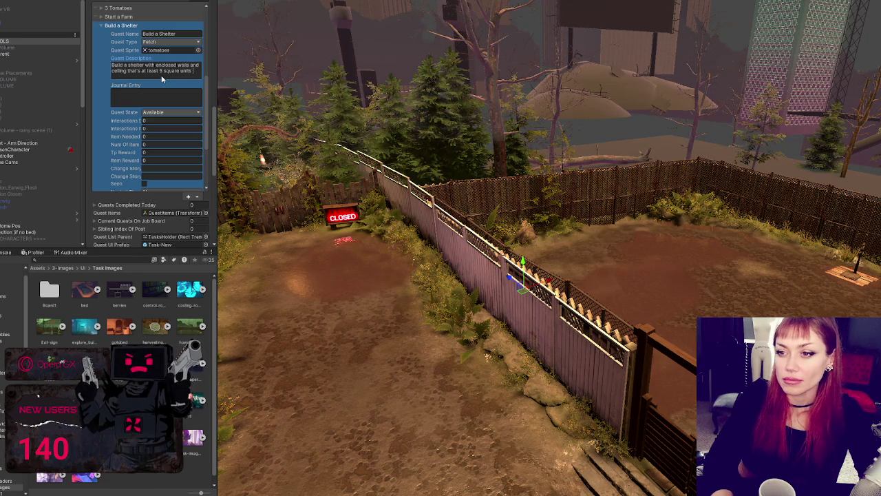
text(big.)
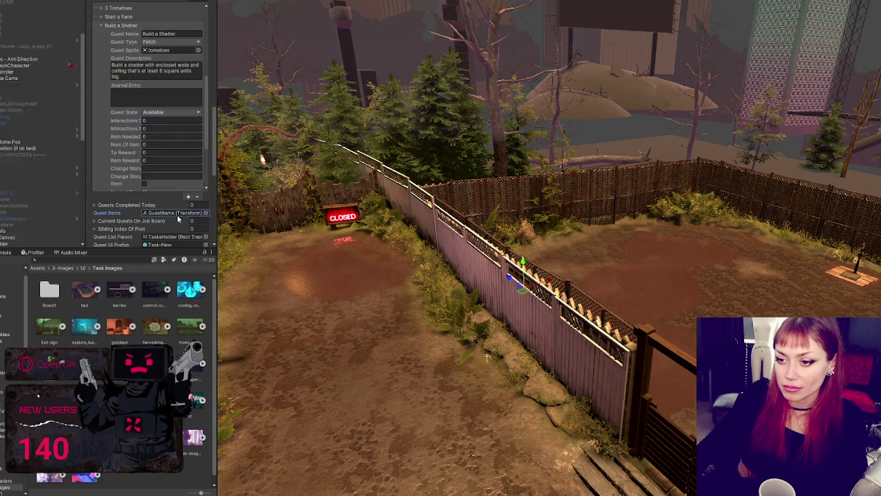
scroll(172, 169, down, 5)
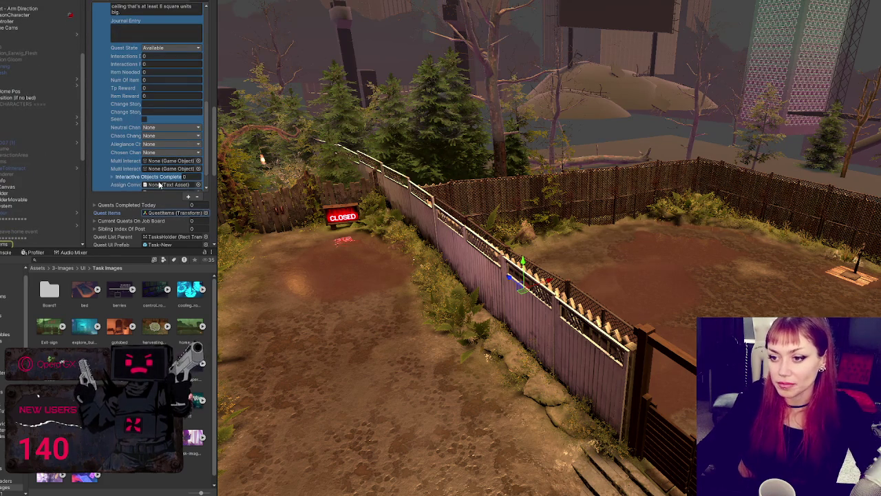
scroll(135, 168, down, 5)
Confirm the 'Build a Shelter' quest name, select the terrain, and switch to VS Code
click(142, 132)
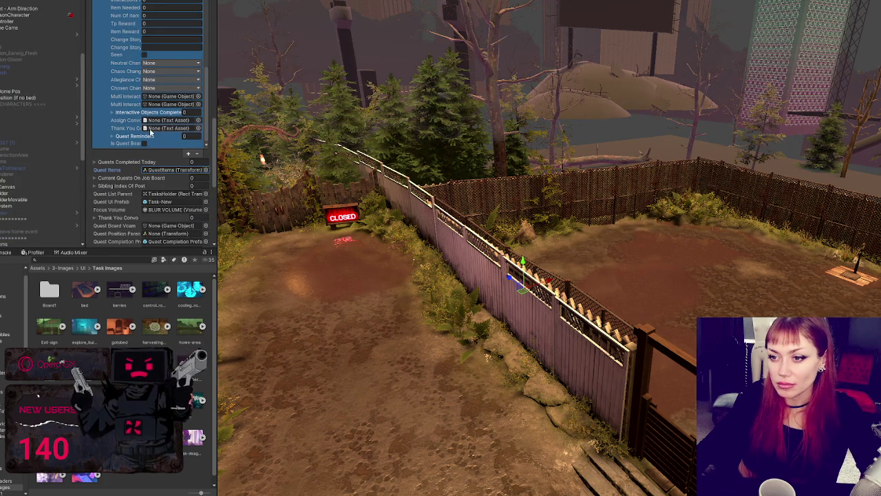
scroll(152, 103, up, 10)
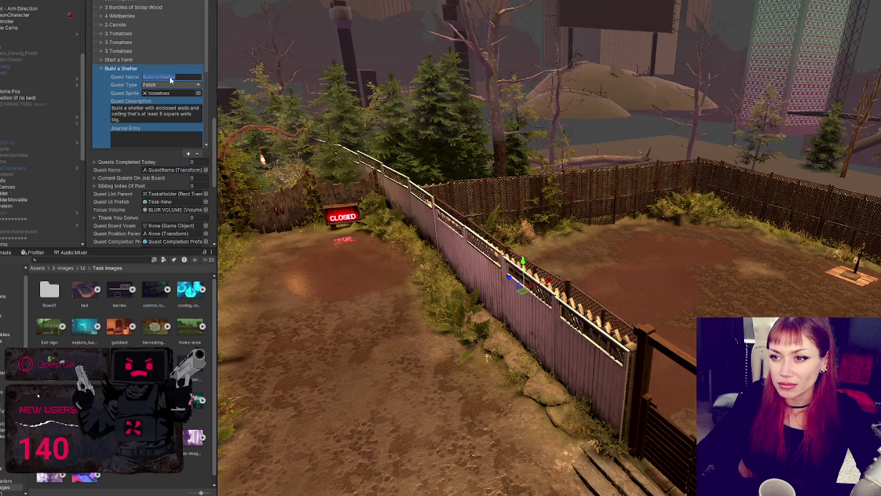
click(166, 77)
text(Build a Shelter)
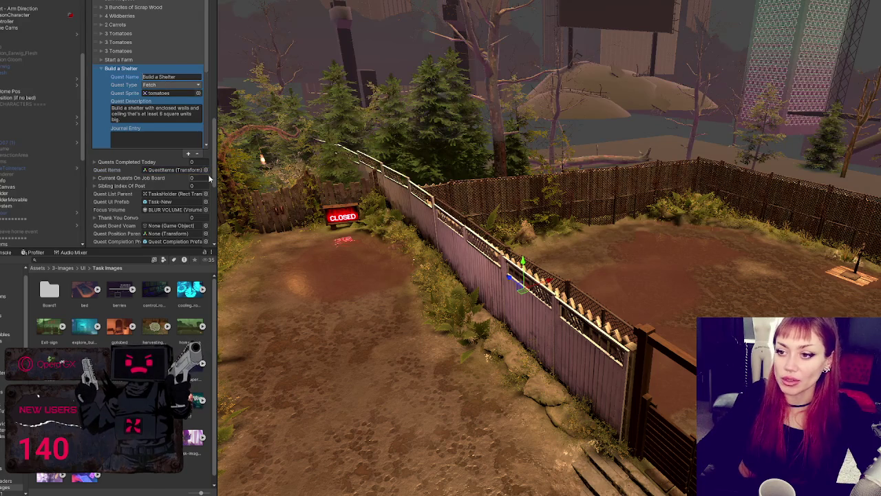
click(307, 298)
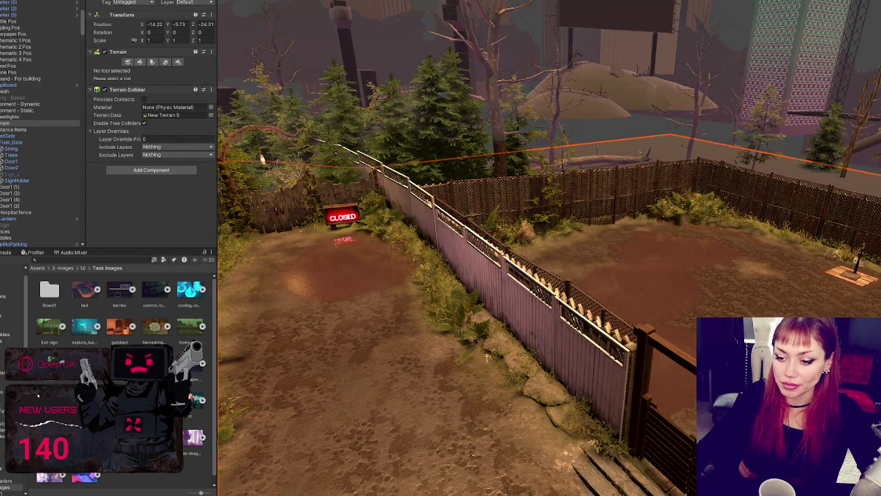
key(alt+Tab)
scroll(306, 186, up, 4)
scroll(307, 187, up, 12)
Inspect the LoadNewScene and SetResettingParent calls in Start, then return to Unity
double_click(251, 196)
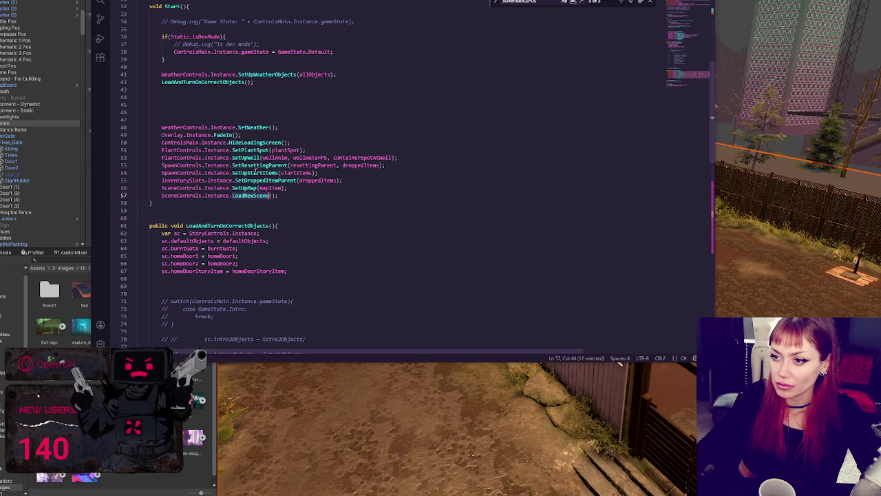
double_click(270, 165)
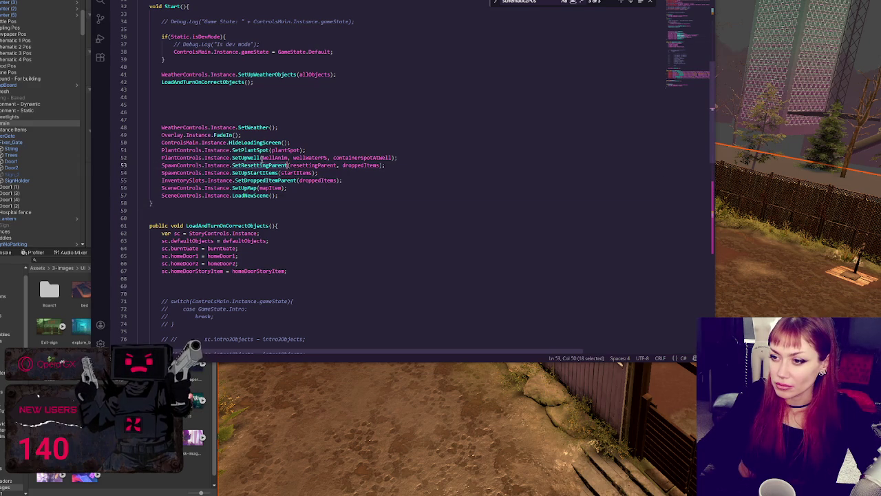
click(256, 127)
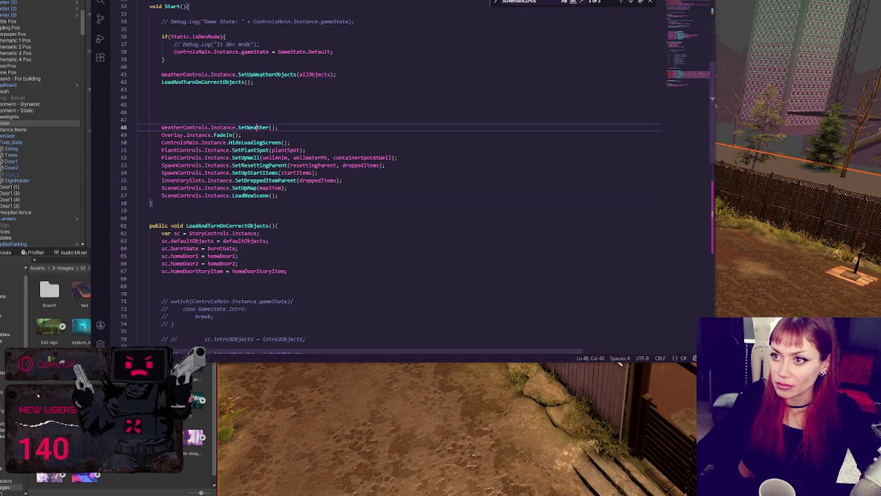
click(619, 364)
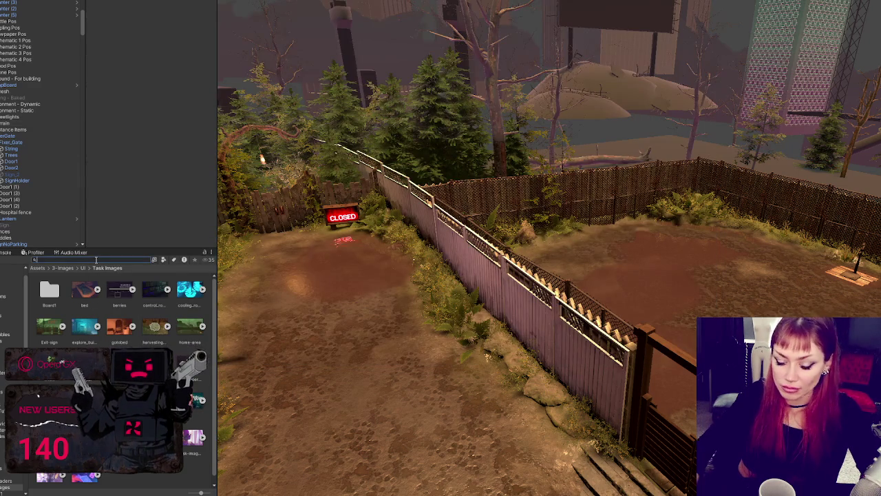
Search the Project assets for 'main con' and open the ControlsMain script
text(main con)
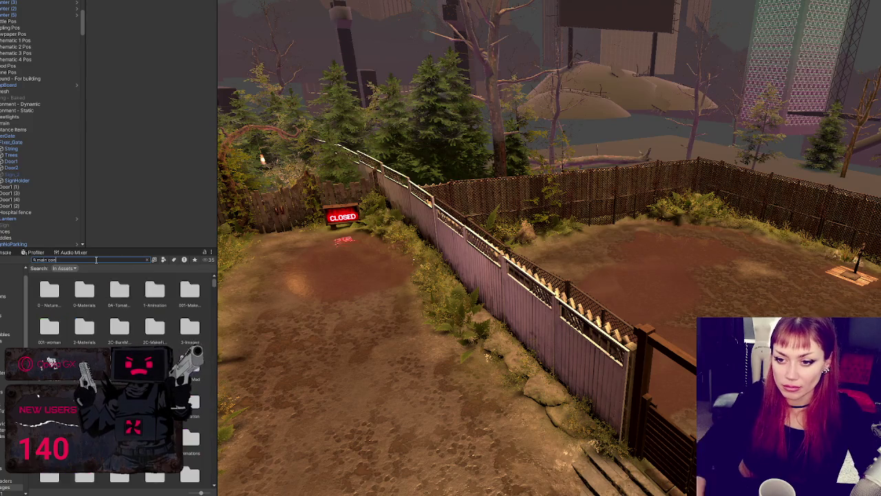
click(77, 292)
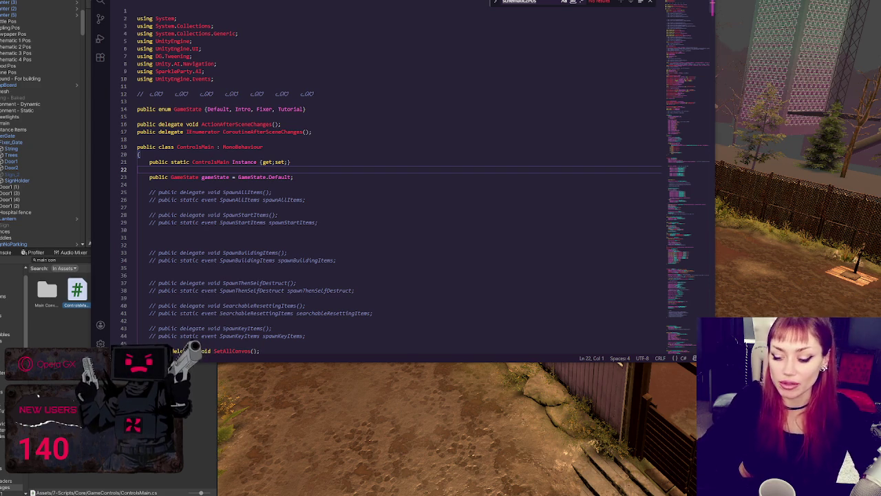
Scroll ControlsMain.cs to the dev-mode block and select its CompleteQuest calls around line 255
drag(679, 22, 658, 20)
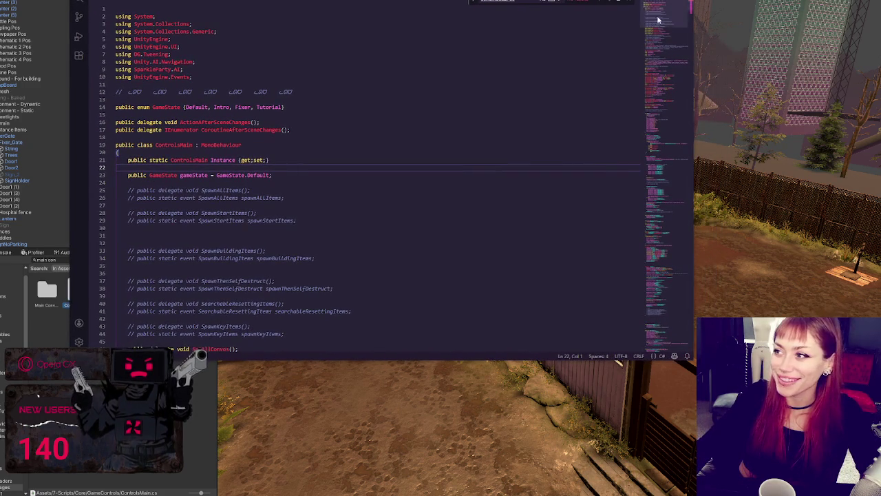
scroll(394, 138, down, 4)
scroll(394, 142, down, 12)
scroll(475, 158, down, 4)
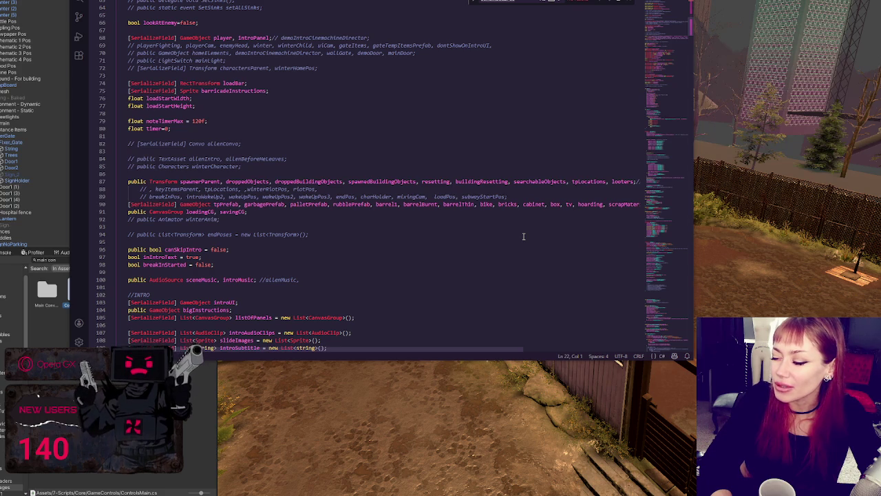
key(alt+Left)
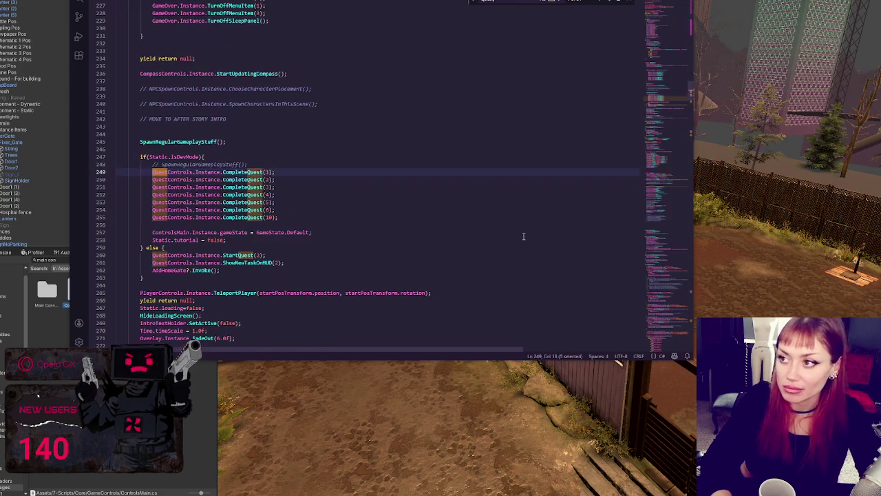
click(324, 181)
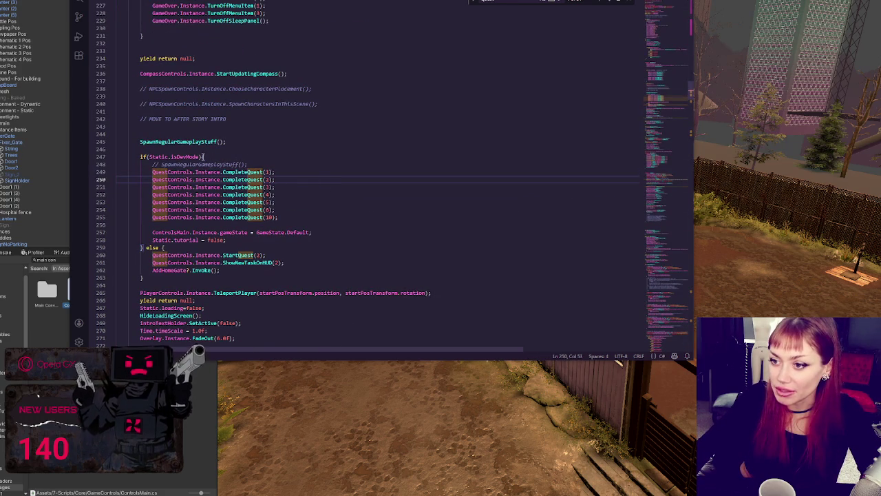
drag(282, 218, 292, 212)
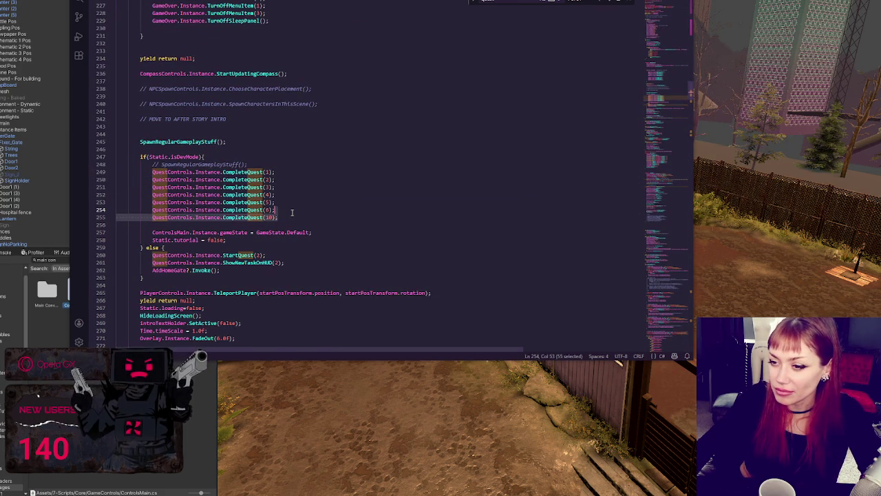
double_click(242, 217)
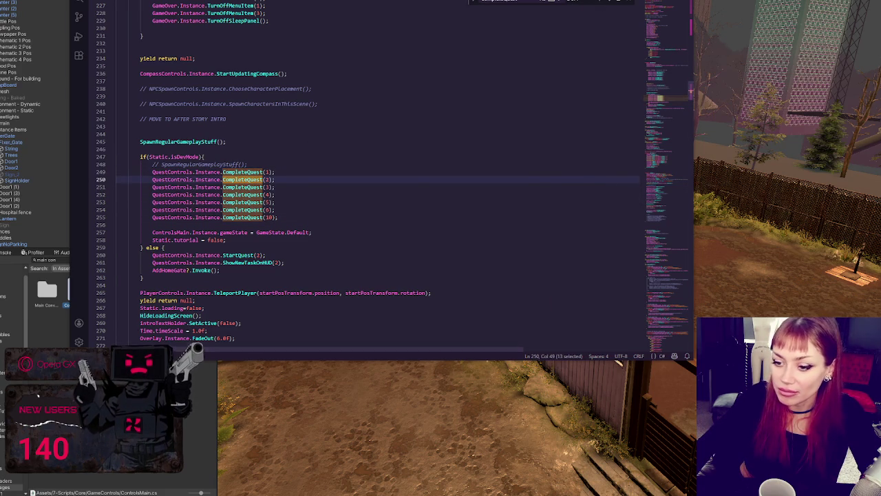
Return to Unity and search the Project assets for 'questcon'
key(alt+Tab)
click(120, 259)
text(que)
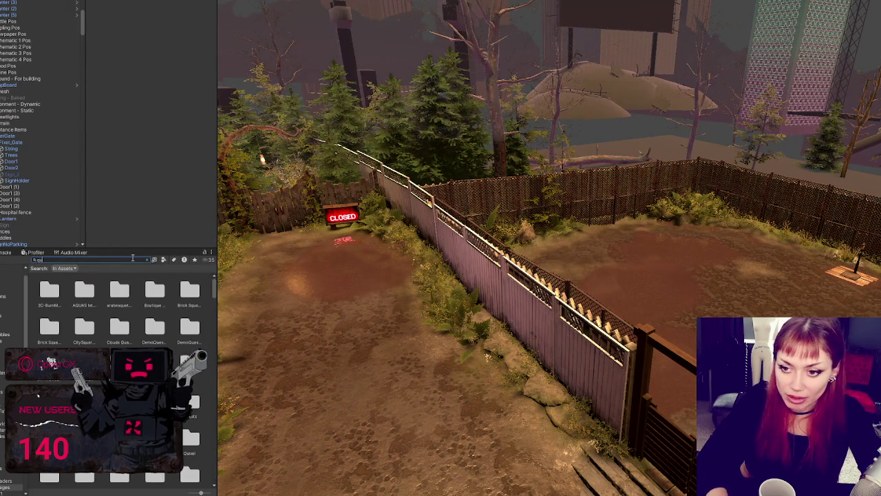
text(stcon)
Open the QuestControls script from the search results in VS Code
click(47, 289)
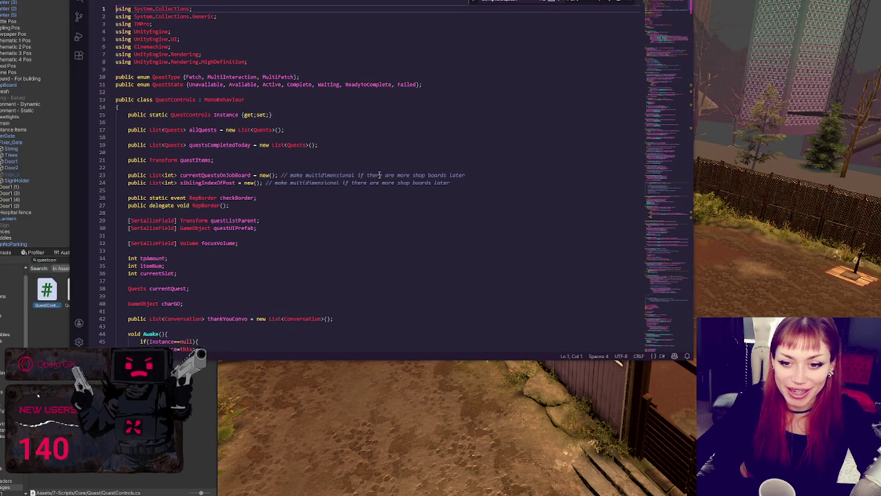
Cycle through matches of 'there' from line 23 to line 108, revealing the AddReward method
double_click(378, 175)
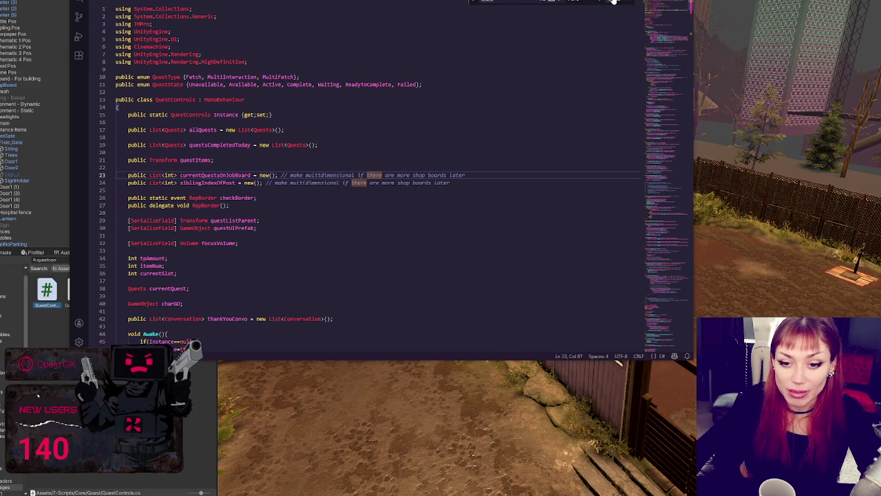
click(613, 1)
click(614, 1)
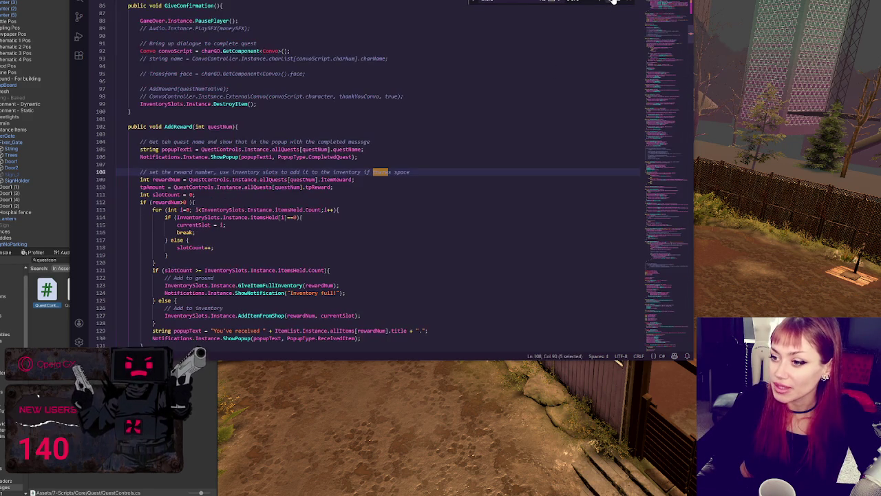
click(613, 1)
click(613, 1)
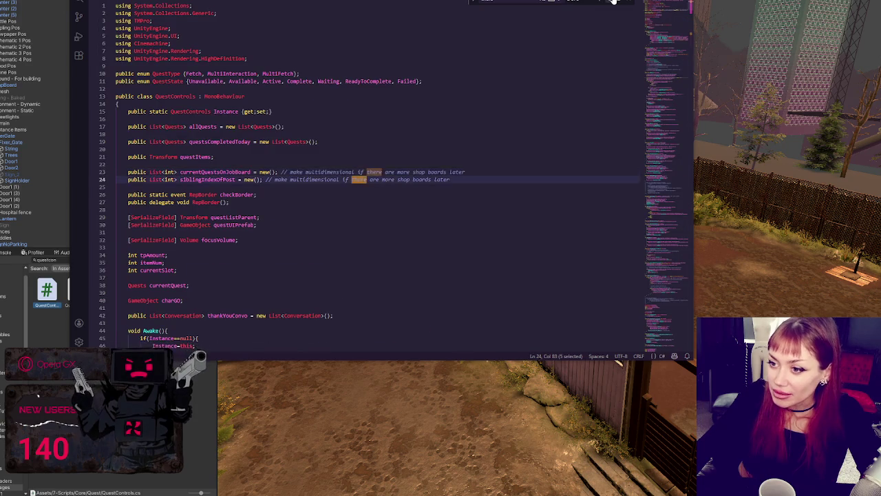
click(613, 2)
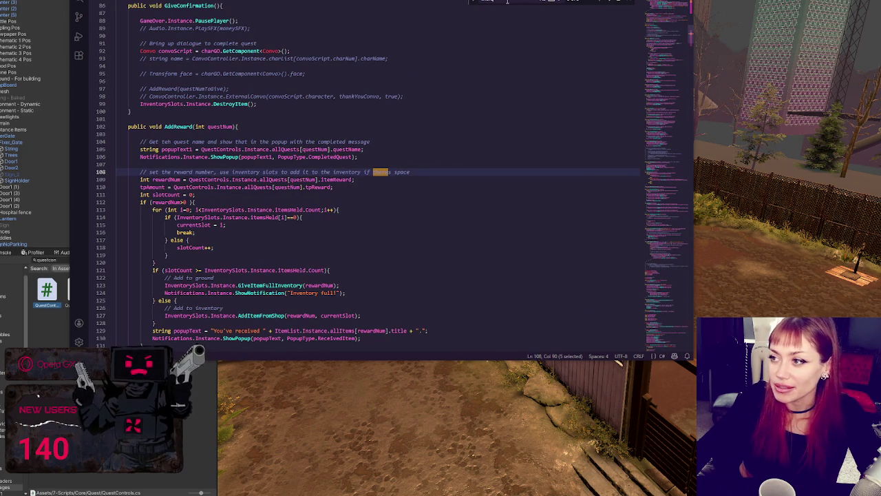
scroll(434, 228, down, 2)
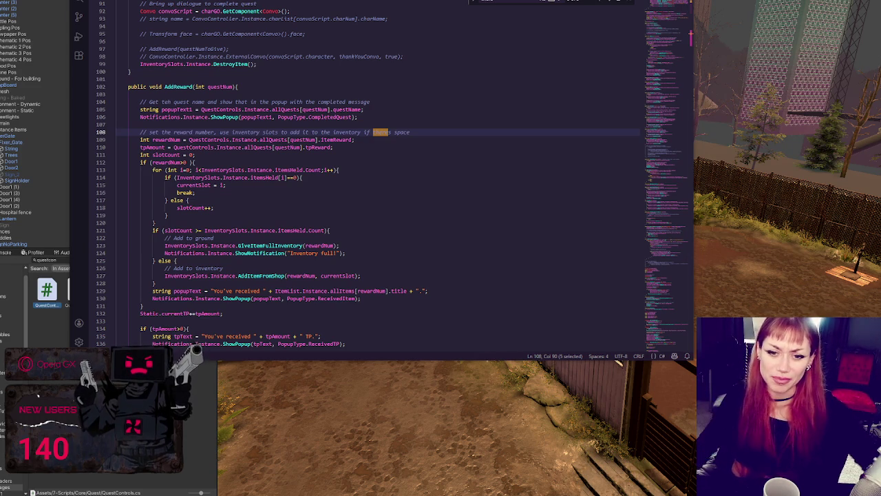
Read through AddReward's slot loop around line 117, including its break, currentSlot assignment and else branch
click(282, 192)
click(343, 197)
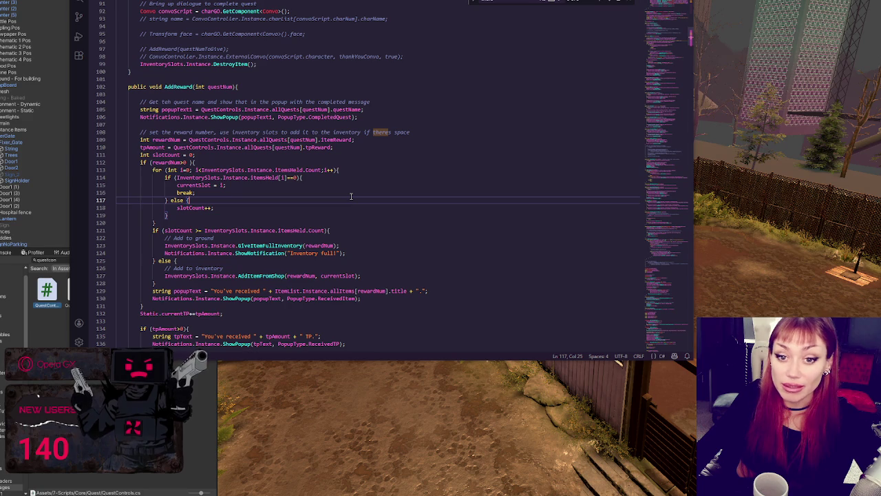
click(350, 195)
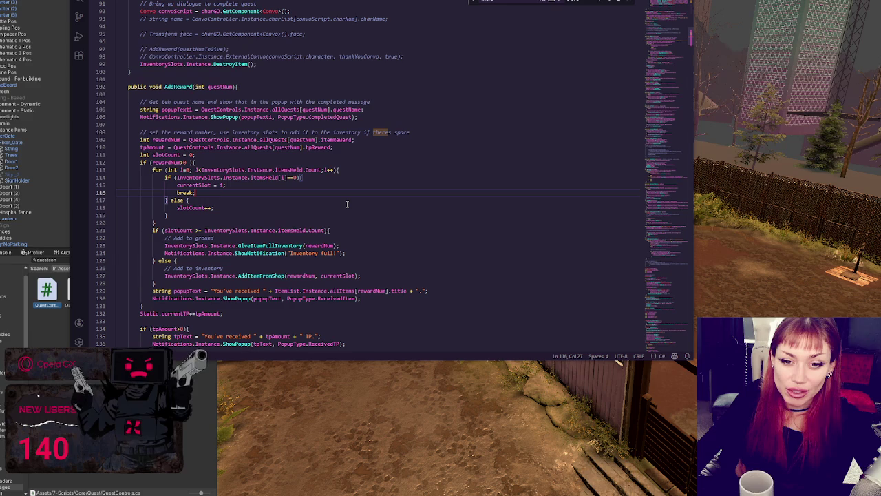
click(341, 187)
click(303, 199)
scroll(305, 159, down, 3)
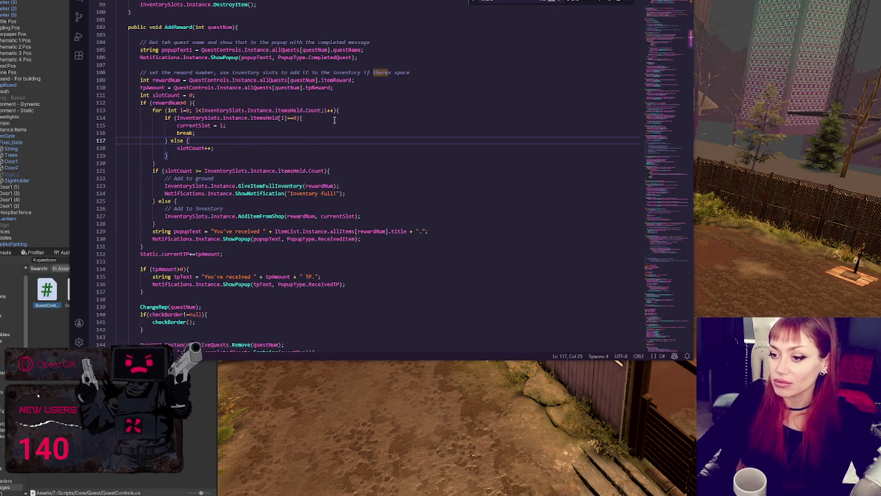
scroll(336, 123, up, 4)
Jump from the AddReward code to the dev-mode calls of CompleteQuest for quests 1–6 and 10
click(339, 128)
scroll(327, 152, up, 8)
click(328, 182)
scroll(328, 182, up, 5)
scroll(328, 182, down, 5)
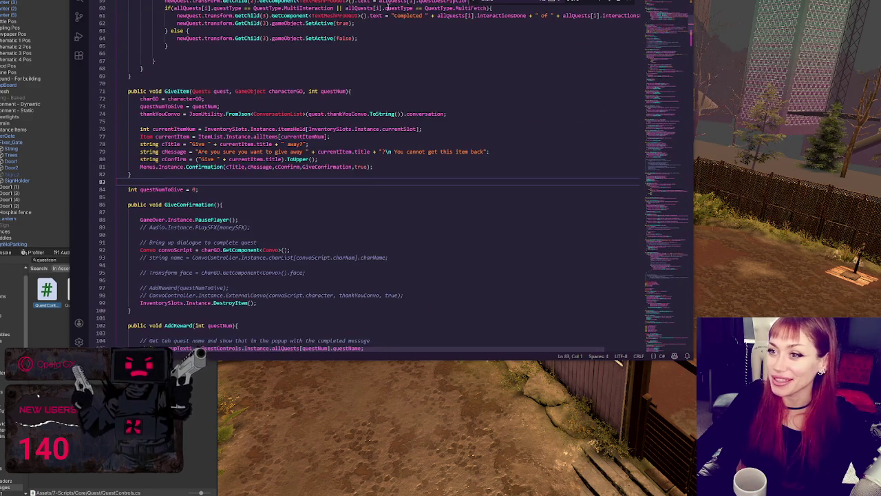
key(F3)
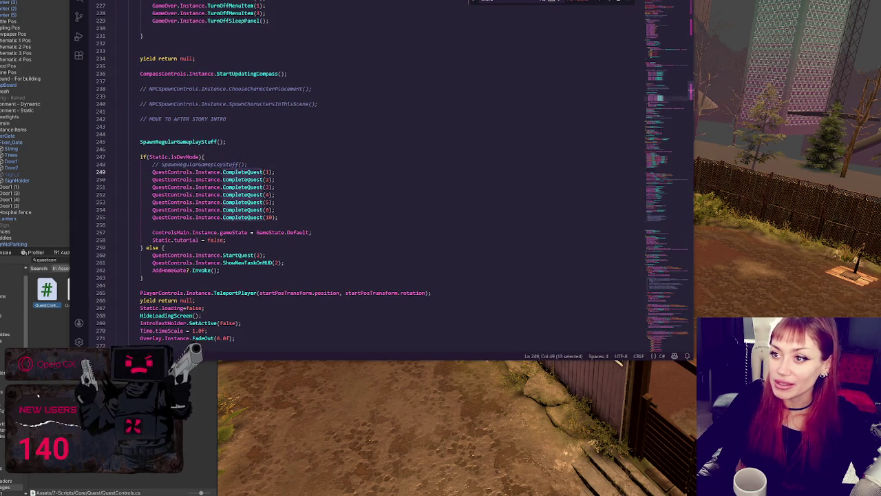
Follow CompleteQuest through to its definitions in QuestControls.cs
key(alt+Left)
key(alt+Right)
key(shift+F3)
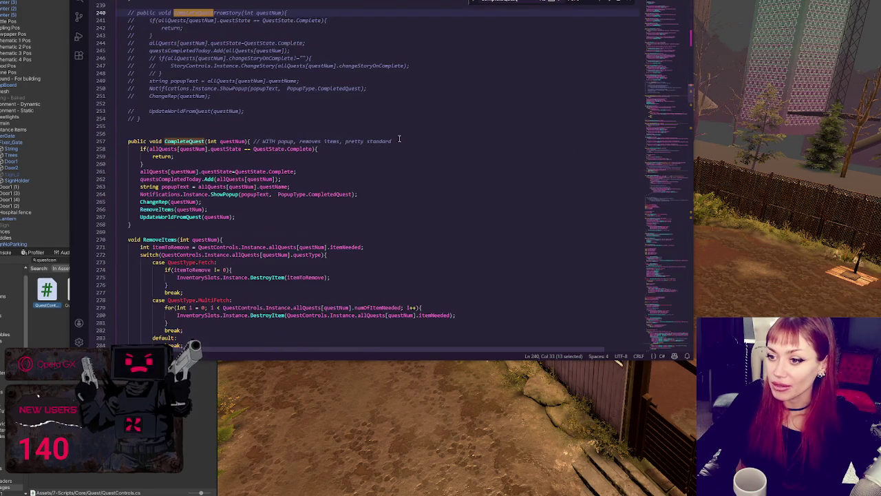
scroll(408, 121, up, 4)
scroll(408, 120, up, 4)
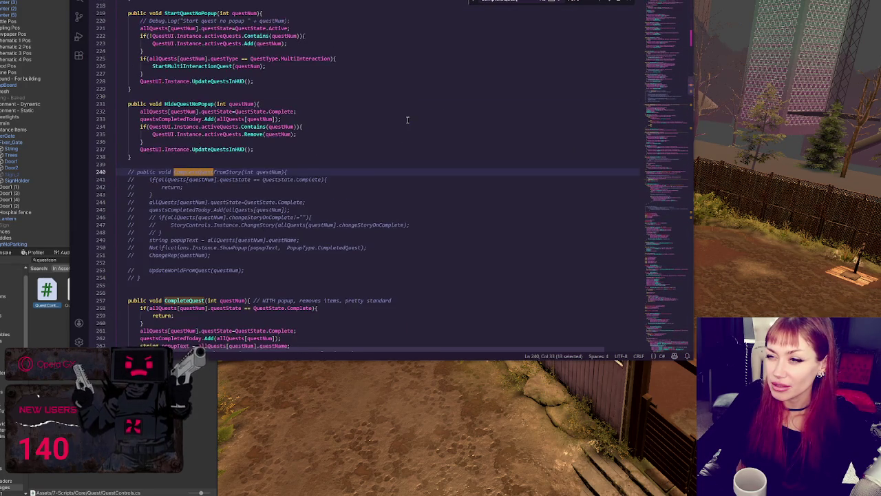
scroll(408, 119, up, 1)
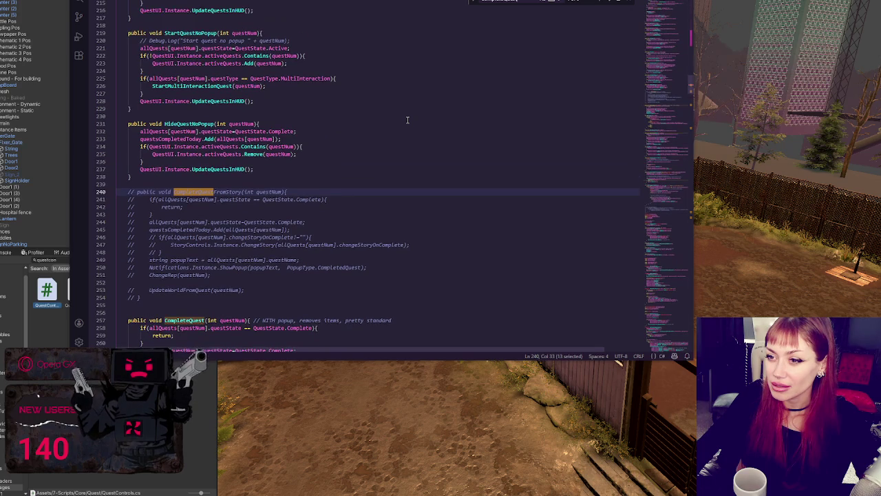
scroll(298, 130, down, 4)
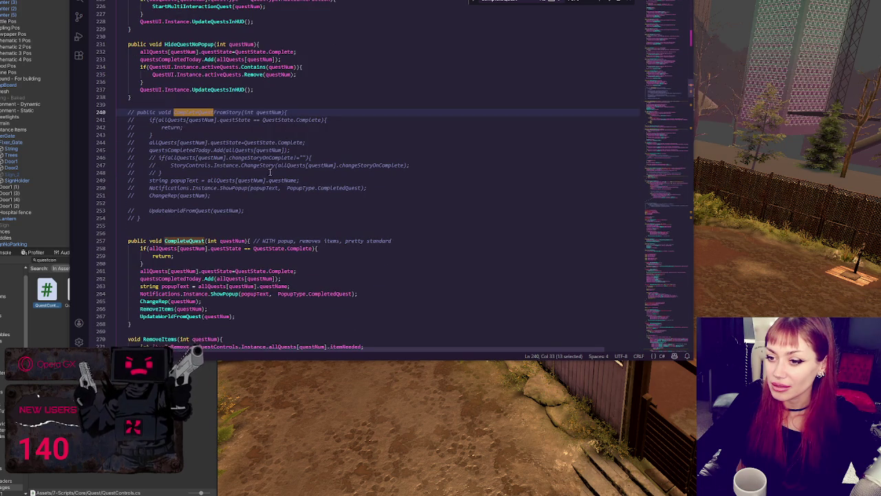
Locate the CompleteQuest method definition and the CompleteQuestNoPopup method below it
double_click(193, 44)
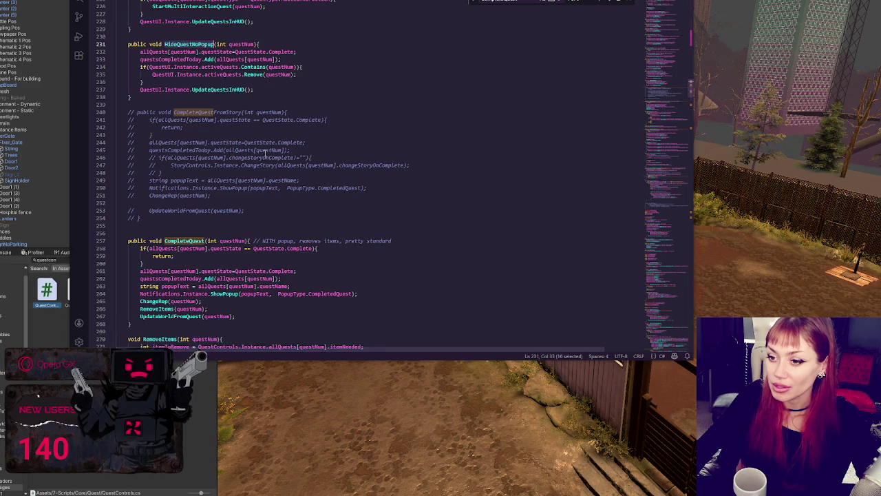
scroll(206, 204, down, 1)
double_click(187, 220)
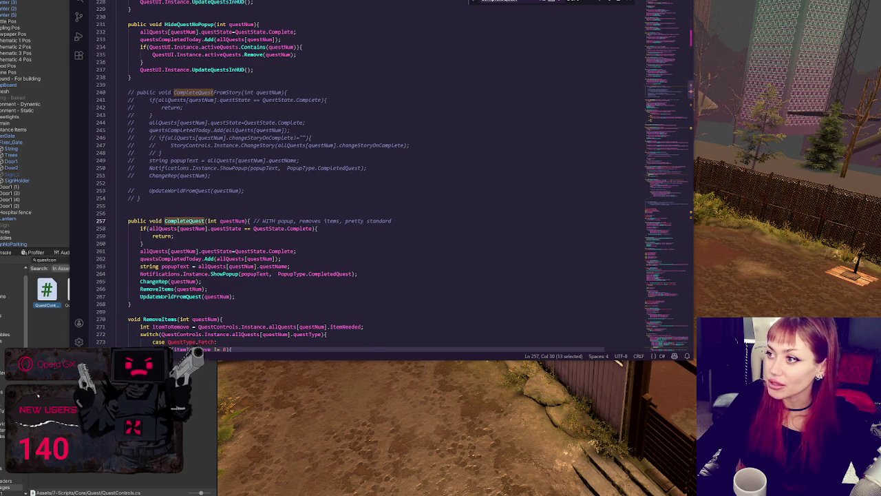
click(611, 4)
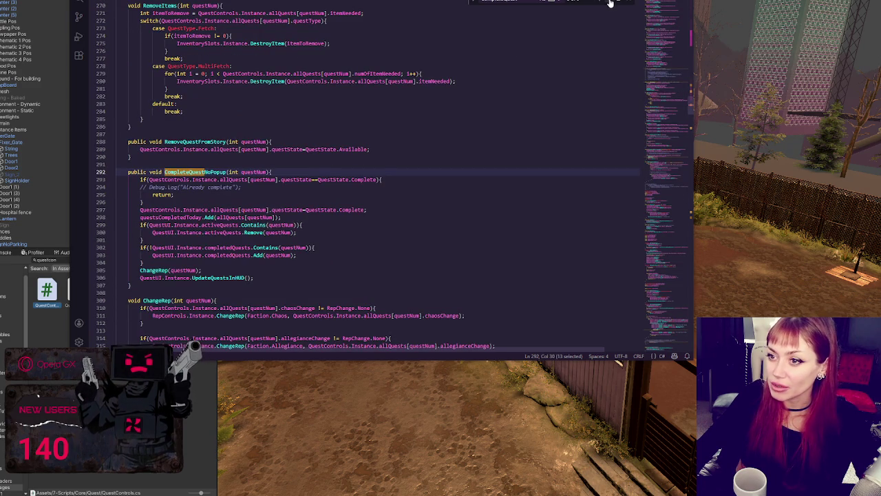
click(602, 3)
scroll(164, 228, down, 4)
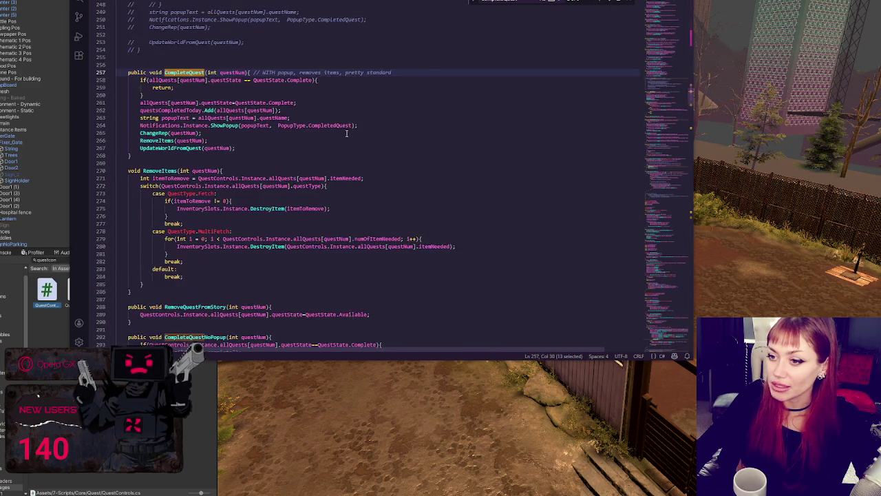
scroll(164, 228, down, 3)
scroll(164, 228, down, 3)
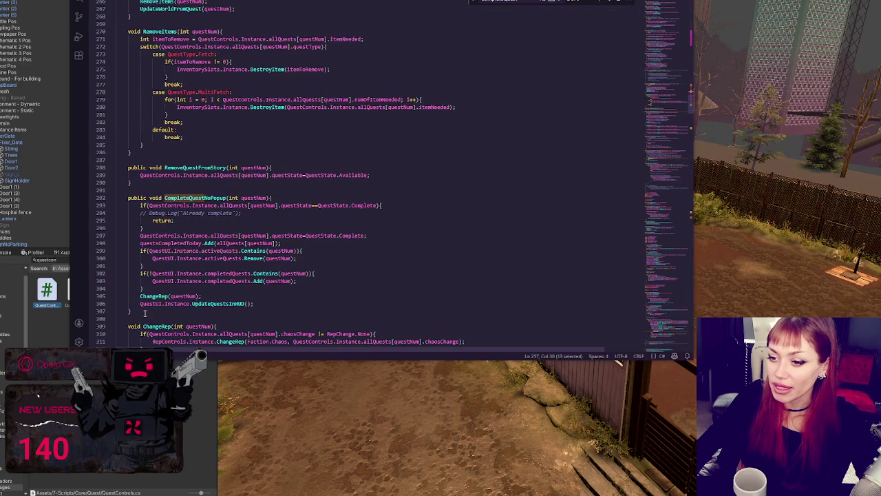
Move CompleteQuestNoPopup directly below CompleteQuest and select its commented-out Debug.Log line
drag(117, 311, 117, 191)
key(ctrl+c)
key(Delete)
scroll(316, 157, up, 5)
click(218, 143)
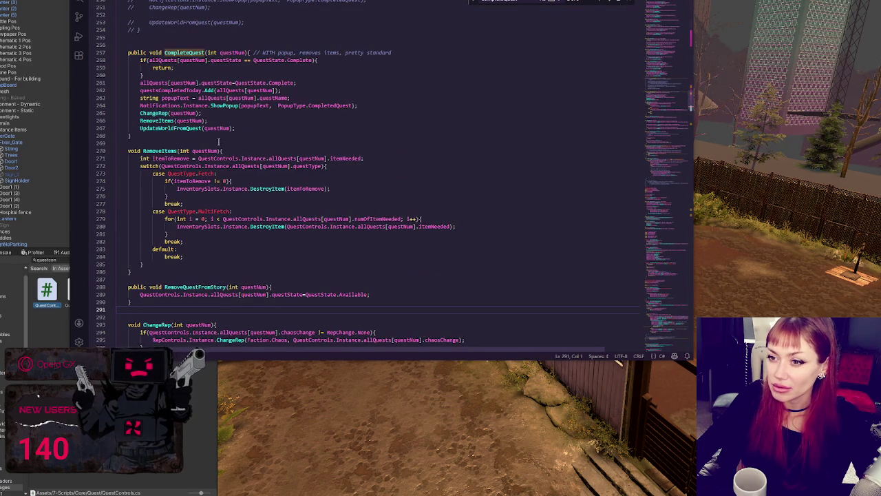
key(ctrl+v)
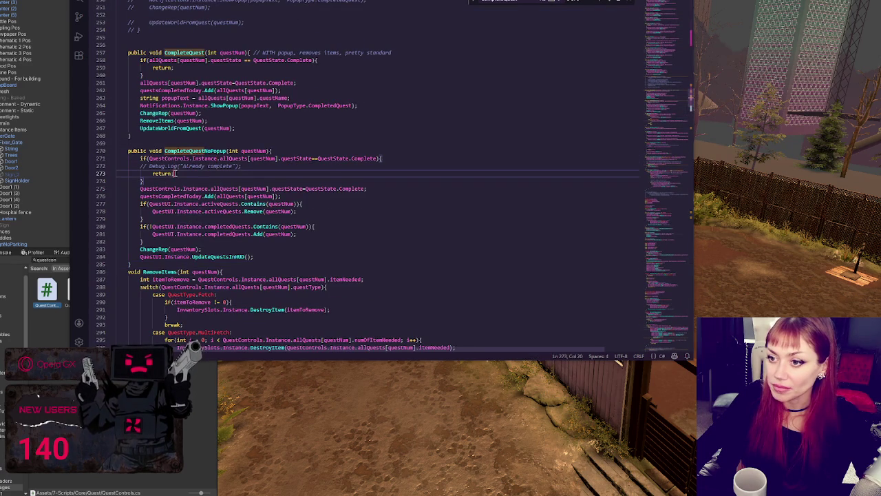
drag(242, 166, 409, 157)
Delete the Debug.Log comment, comment out CompleteQuestNoPopup's old body, and paste CompleteQuest's body above it
key(Delete)
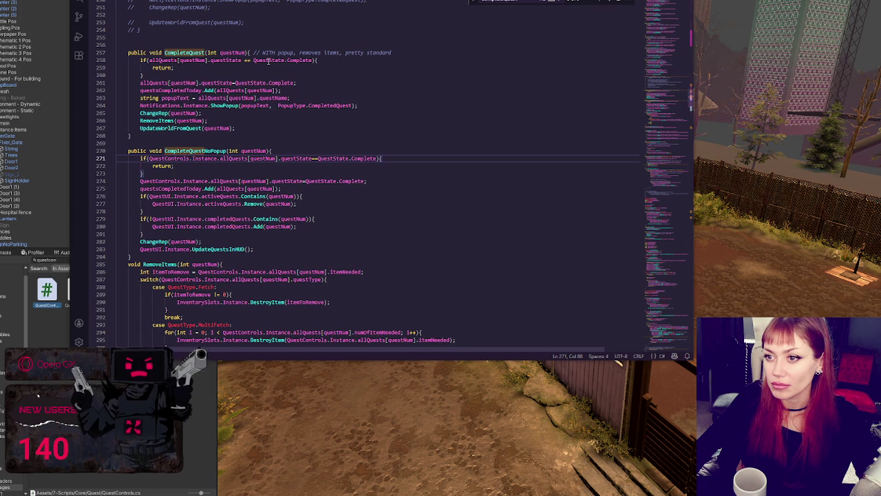
mouse_move(141, 60)
mouse_down()
mouse_move(207, 64)
mouse_move(237, 129)
mouse_move(264, 129)
mouse_up()
key(ctrl+c)
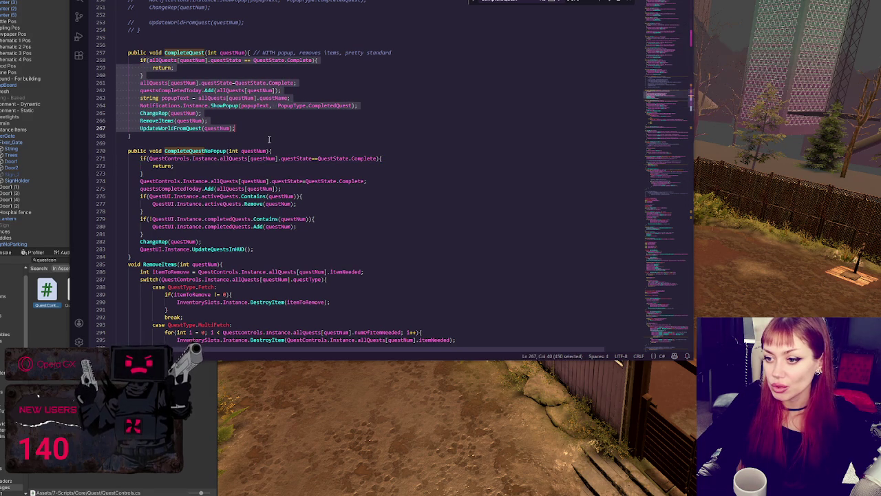
mouse_move(139, 158)
mouse_down()
mouse_move(199, 173)
mouse_move(263, 249)
mouse_move(173, 174)
mouse_move(289, 159)
mouse_up()
key(ctrl+slash)
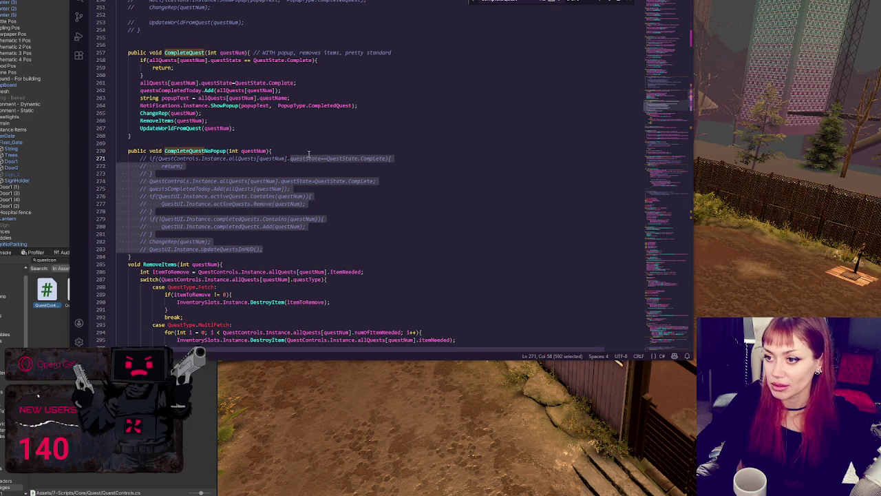
click(310, 153)
key(Return)
key(ctrl+v)
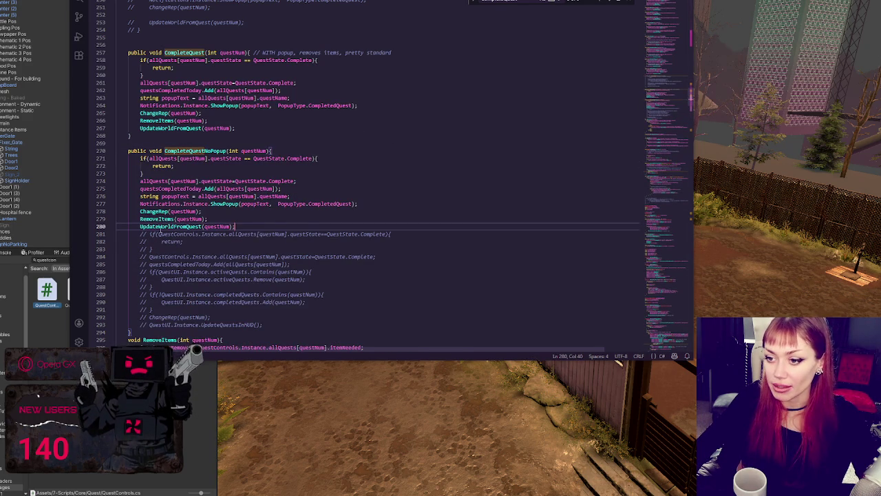
Comment out the ShowPopup and popupText lines in the pasted CompleteQuestNoPopup body
double_click(159, 227)
click(223, 207)
key(ctrl+slash)
click(246, 196)
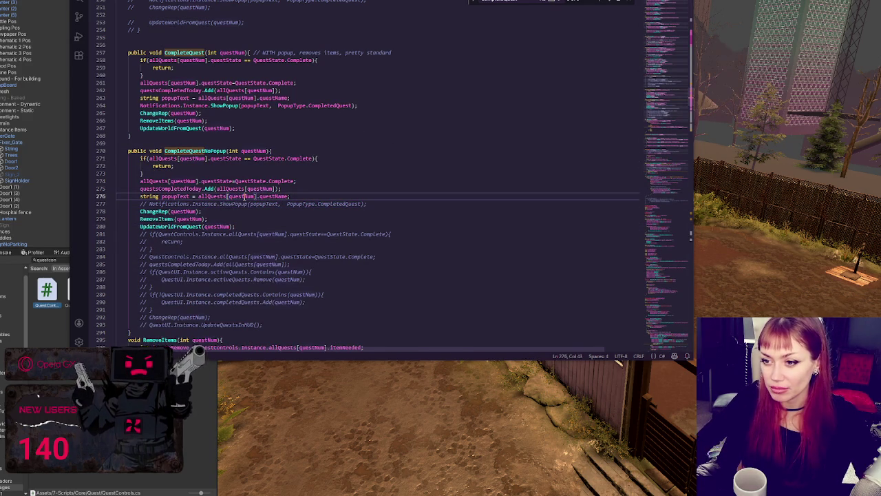
key(ctrl+slash)
click(308, 190)
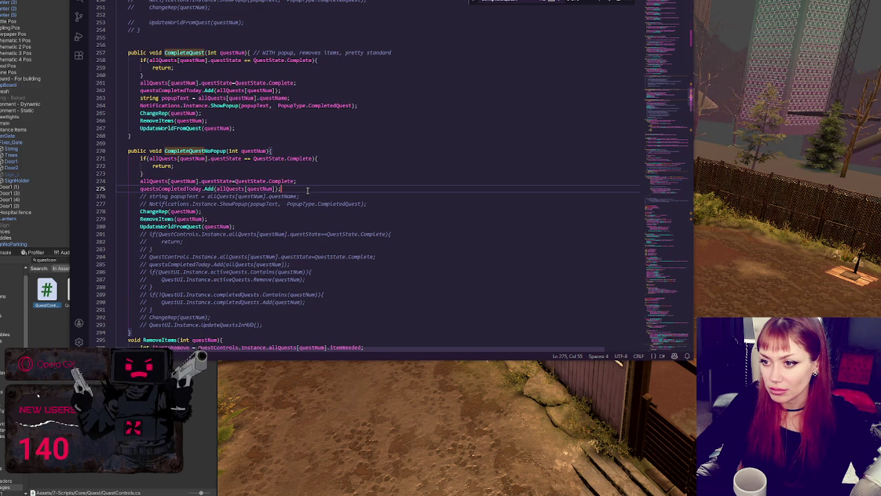
double_click(224, 151)
key(ctrl+c)
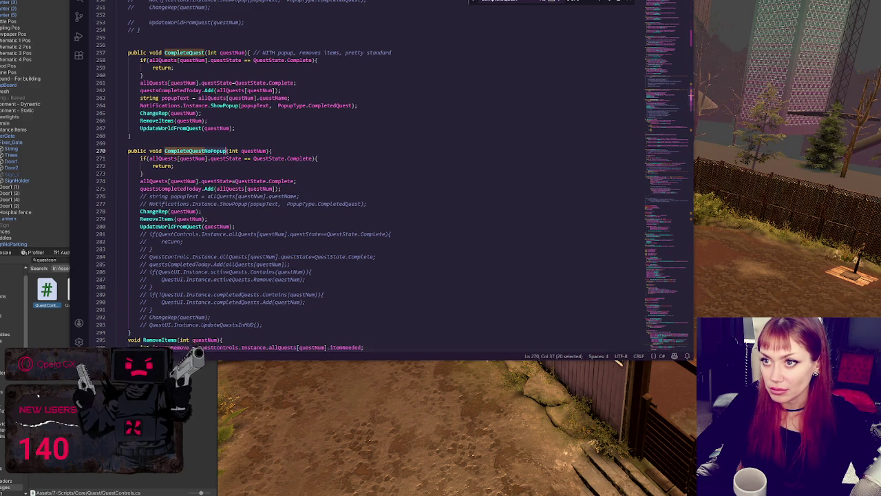
Change the dev-mode CompleteQuest calls on lines 252–255 to CompleteQuestNoPopup
key(alt+Left)
key(ctrl+d)
key(ctrl+d)
key(ctrl+d)
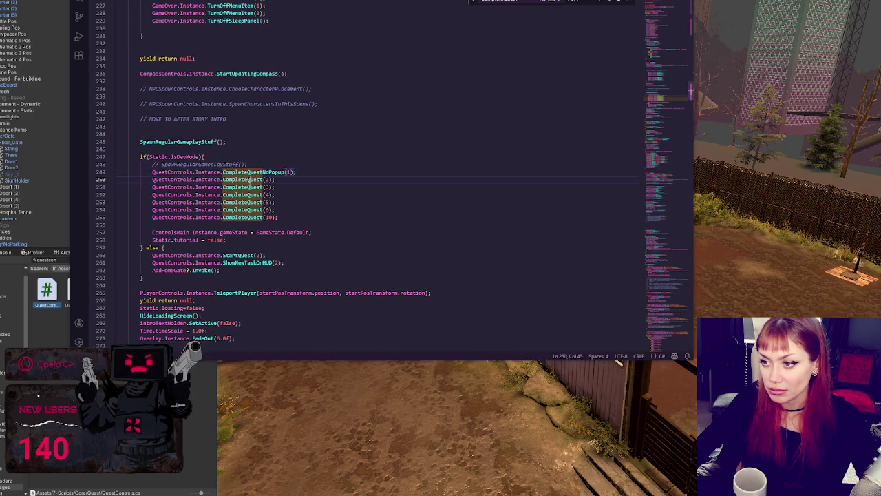
key(ctrl+v)
double_click(242, 201)
key(ctrl+v)
double_click(242, 209)
key(ctrl+v)
double_click(242, 217)
key(ctrl+v)
Duplicate the quest 10 line as quest 20 with a '// gardening' comment
drag(325, 217, 325, 212)
click(300, 218)
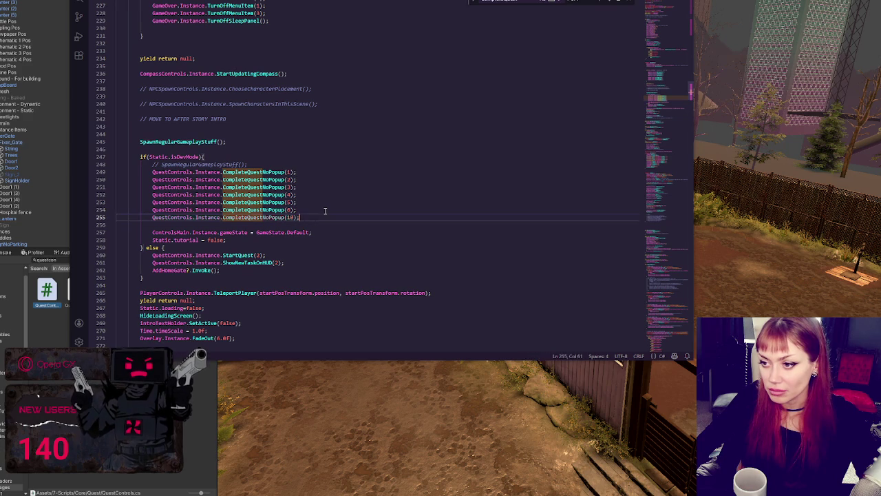
key(shift+alt+Down)
double_click(289, 224)
text(20)
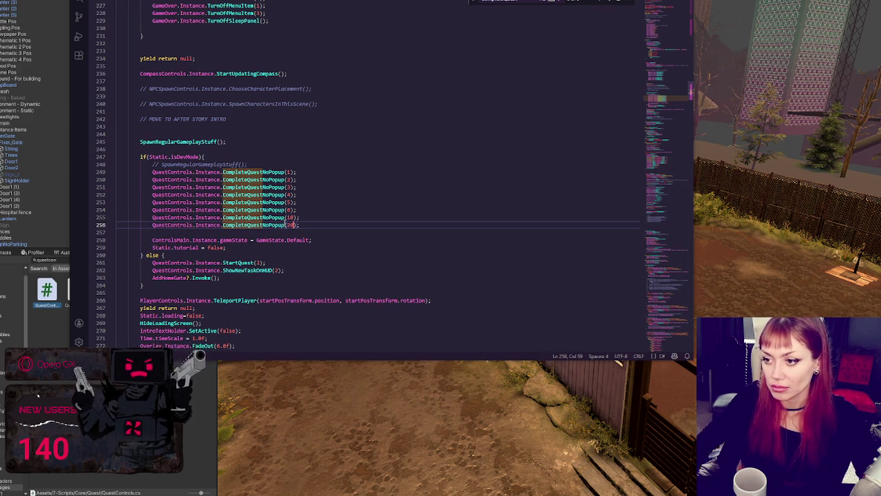
click(336, 225)
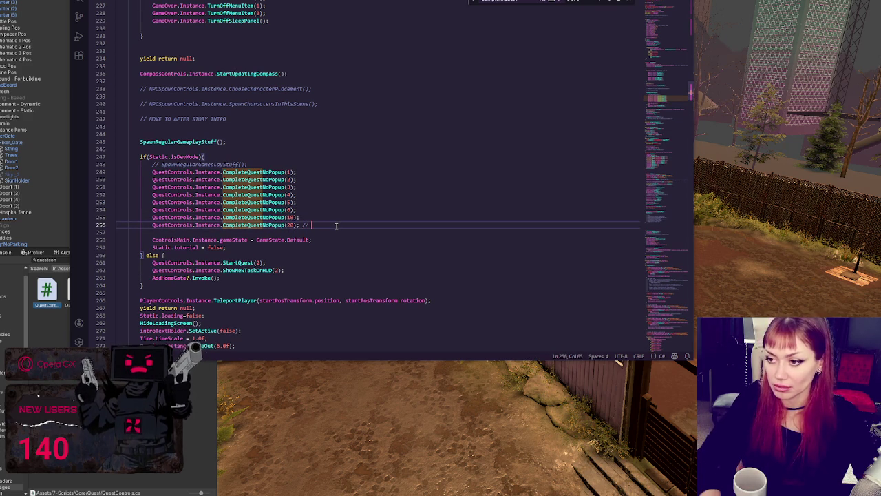
text(// gardening)
click(433, 193)
scroll(430, 214, down, 2)
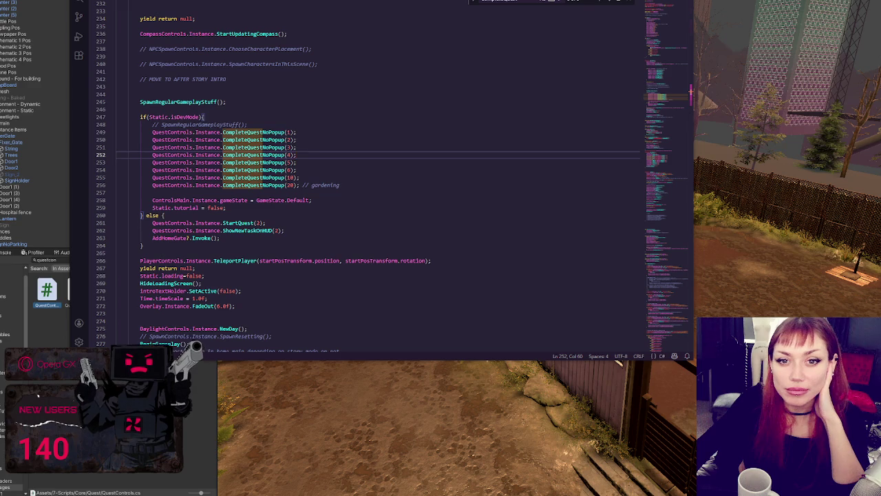
Let Unity recompile the edited scripts, then return to ControlsMain's dev-mode quest block near line 245
click(299, 208)
click(305, 178)
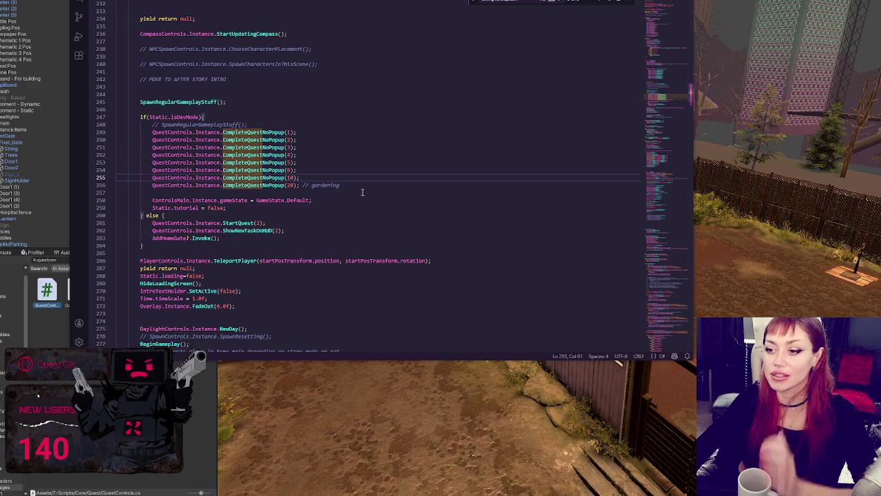
click(360, 187)
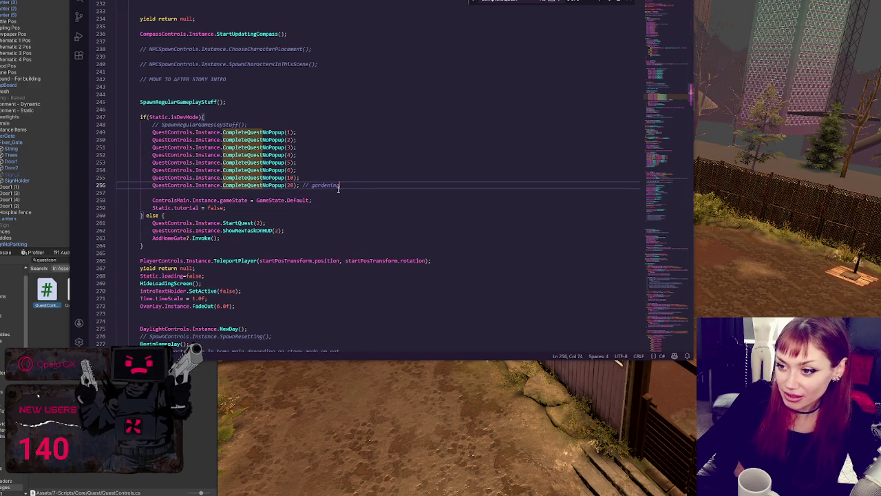
double_click(239, 186)
click(350, 101)
key(alt+Tab)
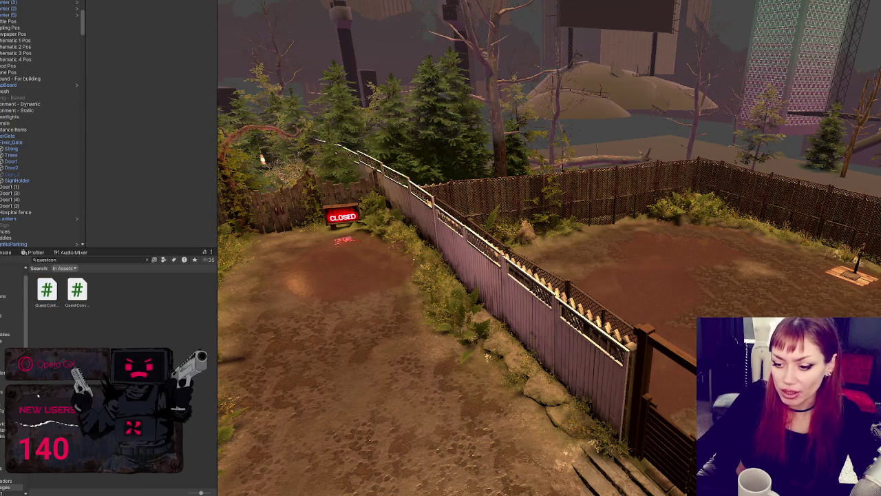
key(alt+Tab)
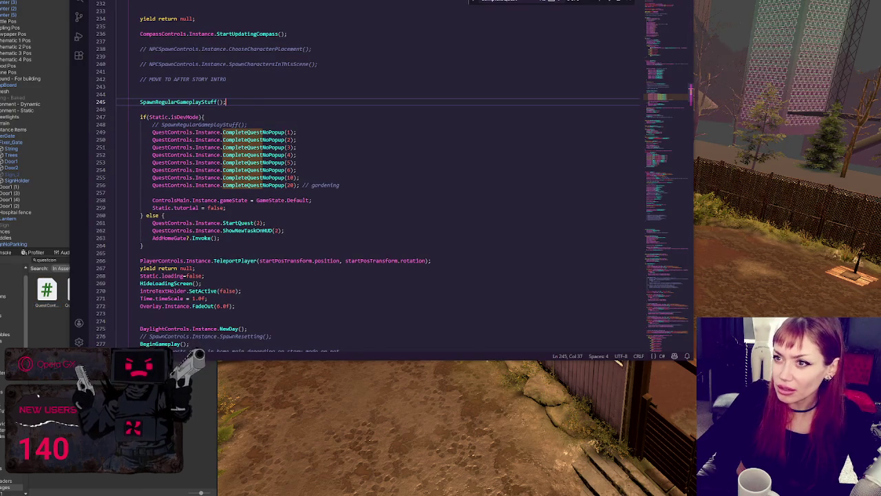
scroll(188, 122, down, 5)
scroll(187, 123, up, 6)
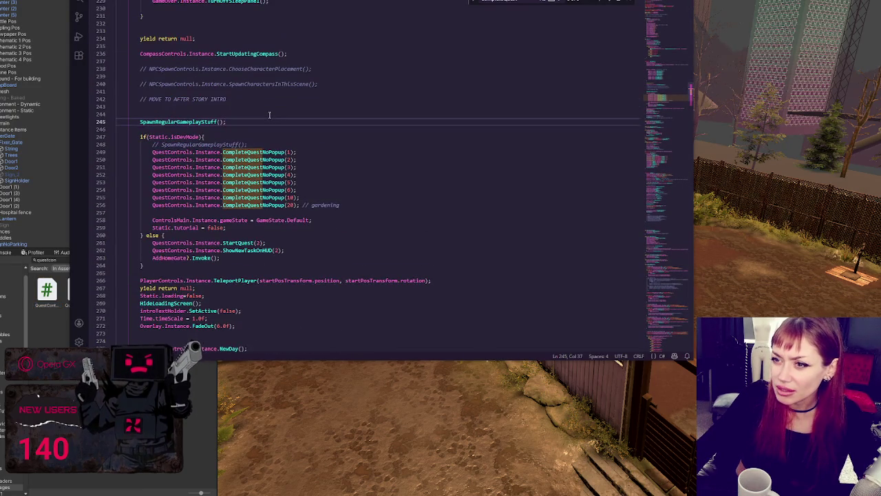
double_click(208, 242)
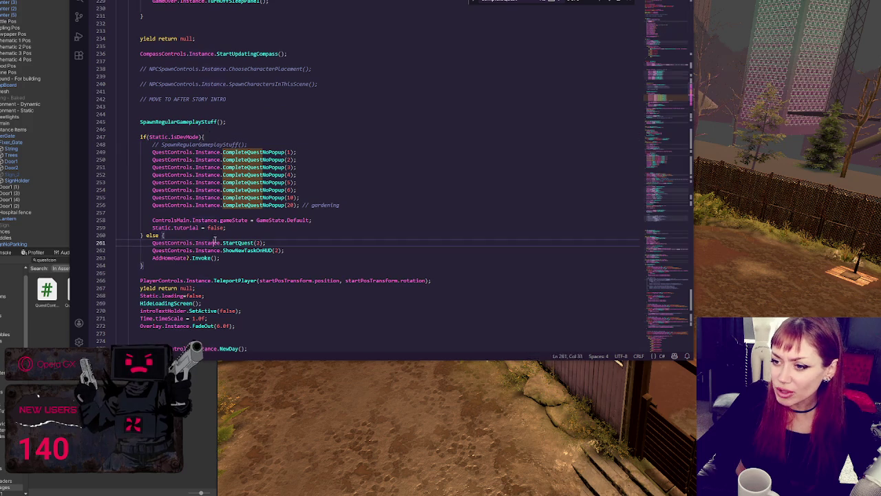
double_click(241, 242)
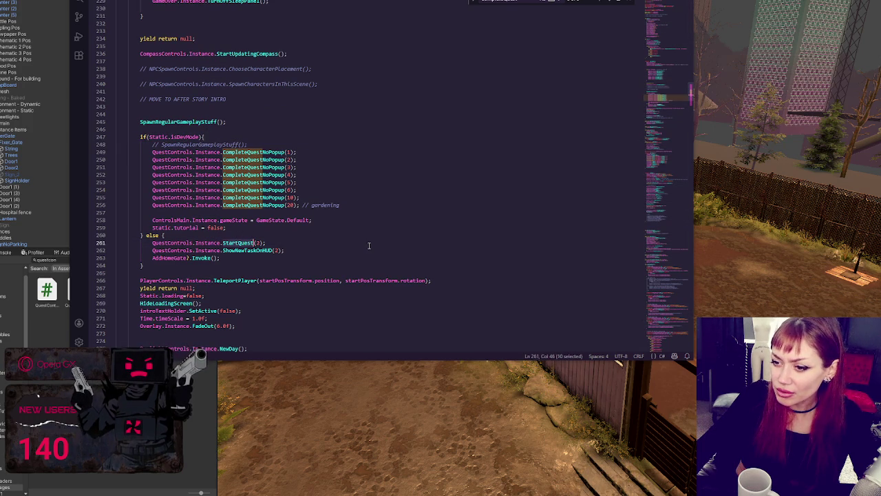
double_click(249, 250)
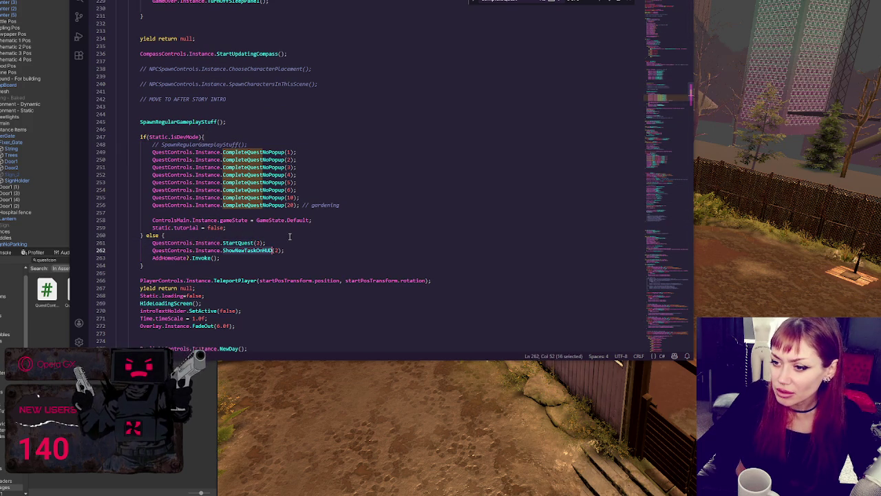
click(293, 243)
drag(294, 249, 297, 239)
click(297, 239)
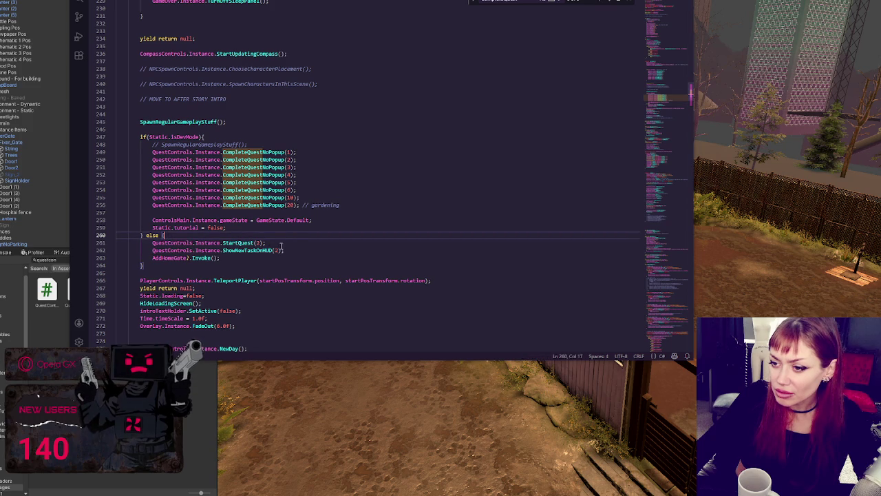
double_click(169, 258)
scroll(276, 255, down, 8)
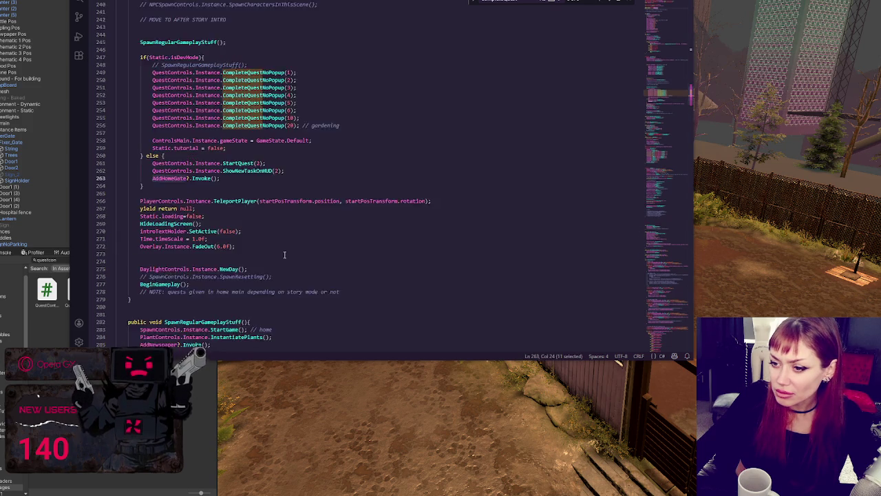
scroll(285, 254, down, 5)
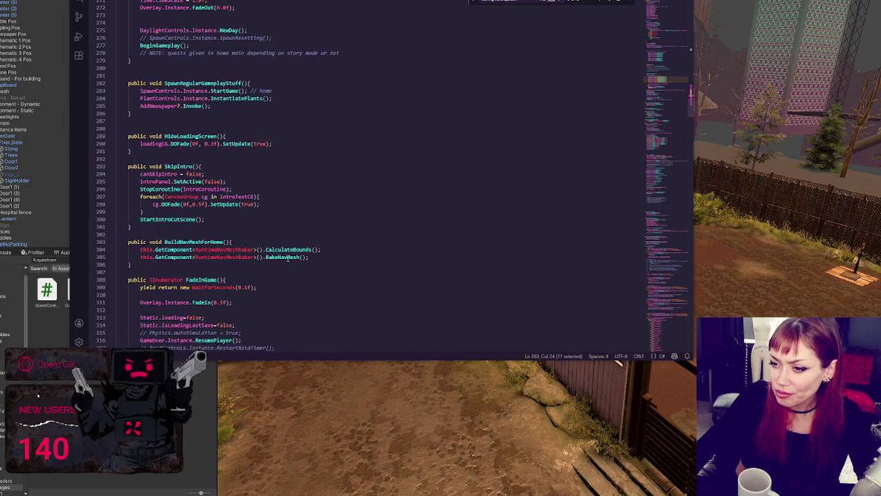
scroll(288, 258, down, 3)
scroll(288, 257, down, 5)
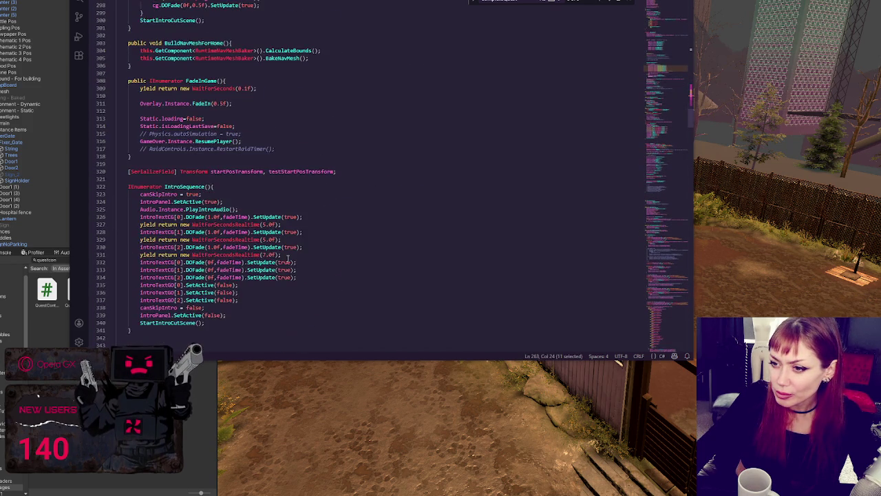
scroll(288, 258, down, 20)
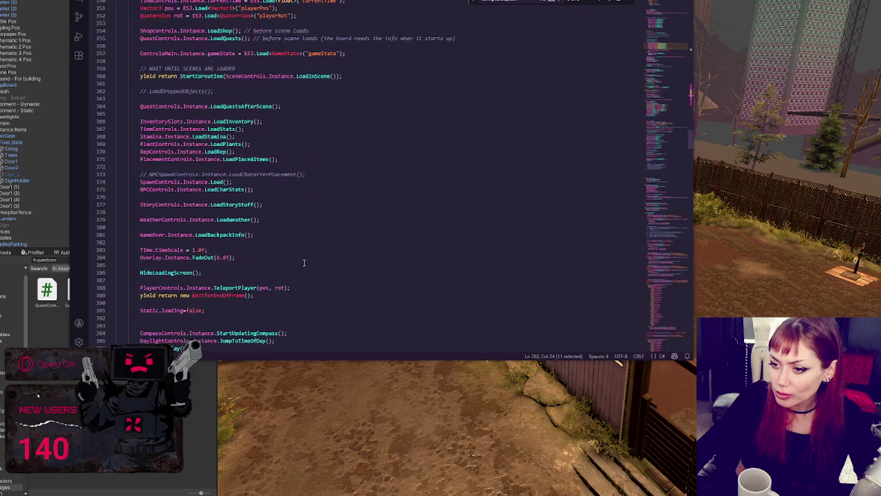
scroll(305, 271, down, 4)
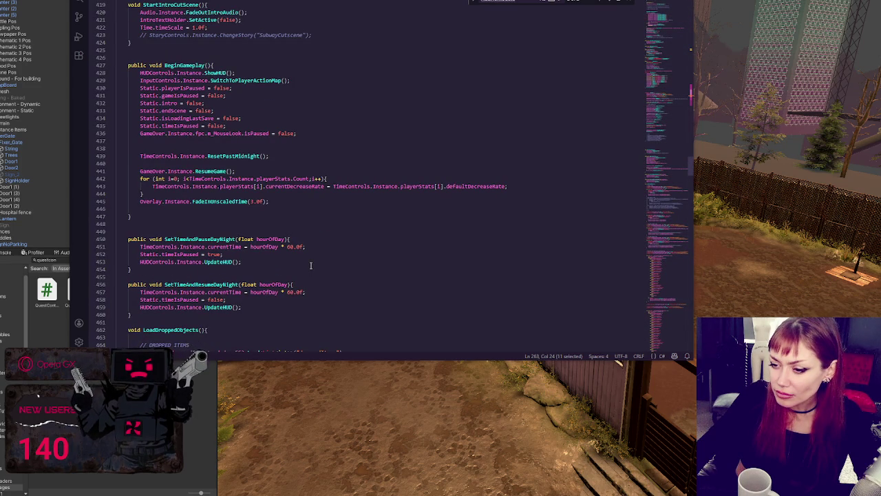
key(ctrl+v)
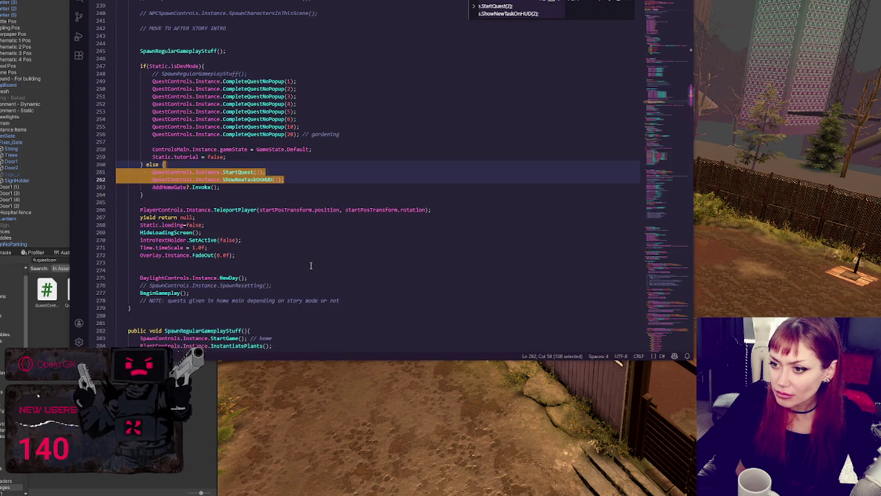
key(Escape)
click(278, 171)
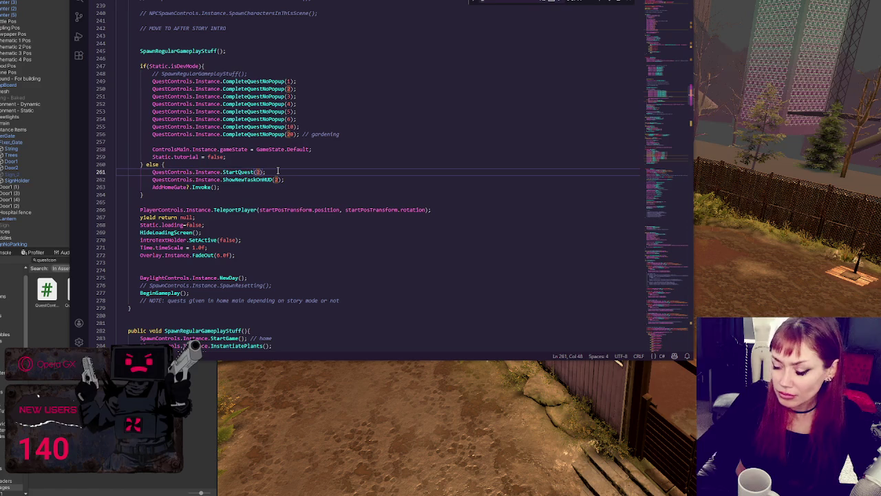
drag(152, 179, 168, 180)
click(615, 5)
click(612, 3)
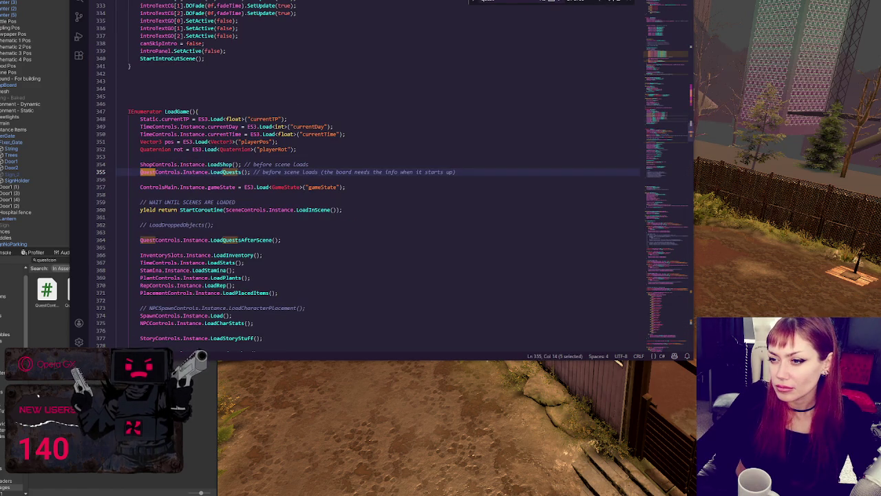
click(612, 2)
click(612, 2)
click(611, 2)
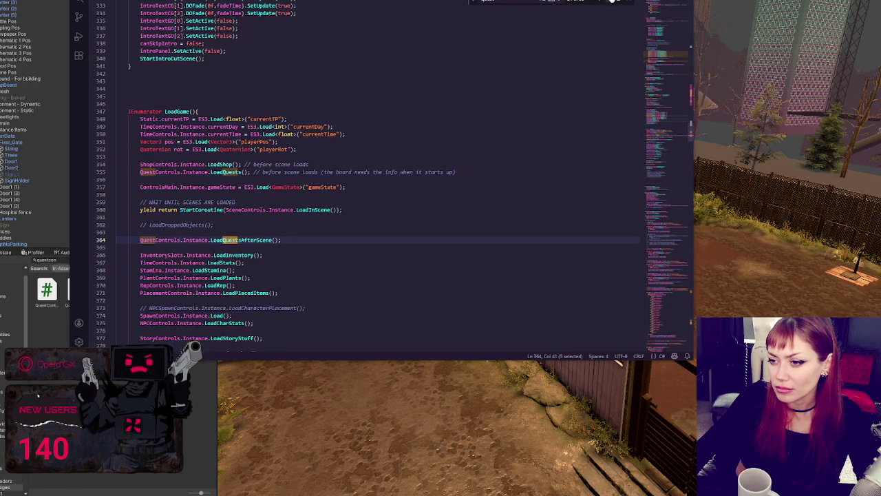
click(611, 1)
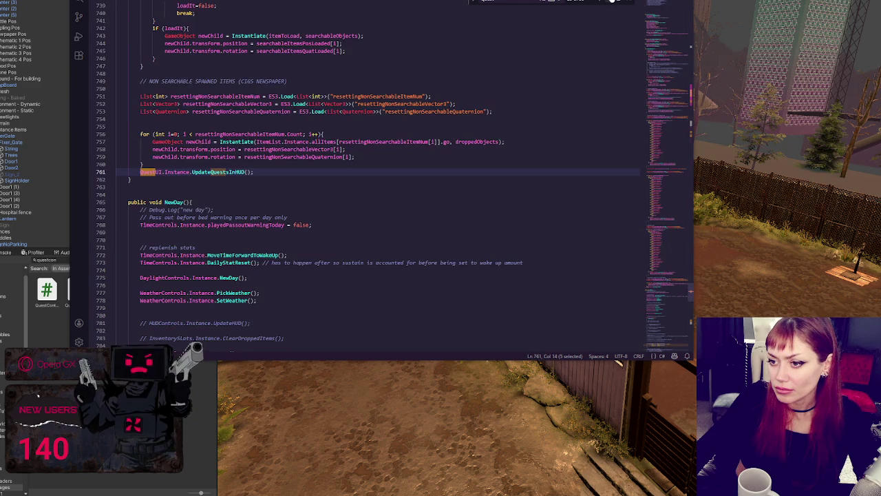
click(612, 0)
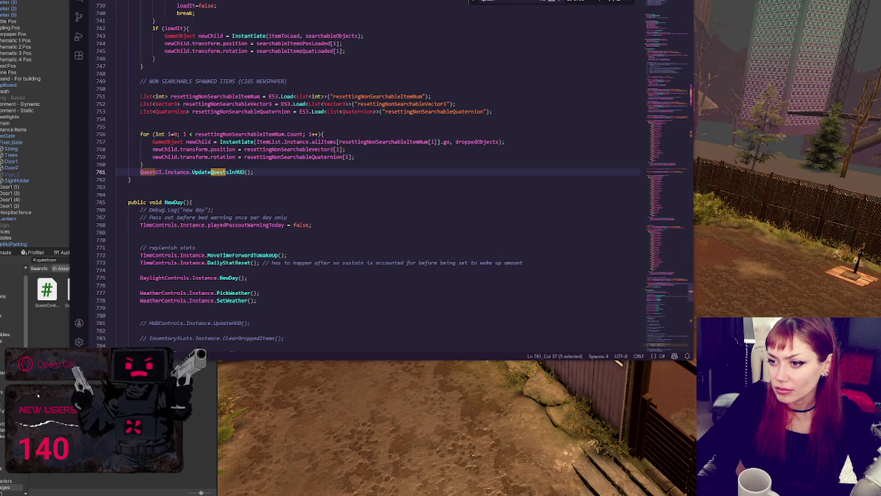
click(612, 0)
click(611, 1)
click(611, 1)
click(611, 1)
click(612, 1)
click(612, 1)
click(611, 2)
click(611, 2)
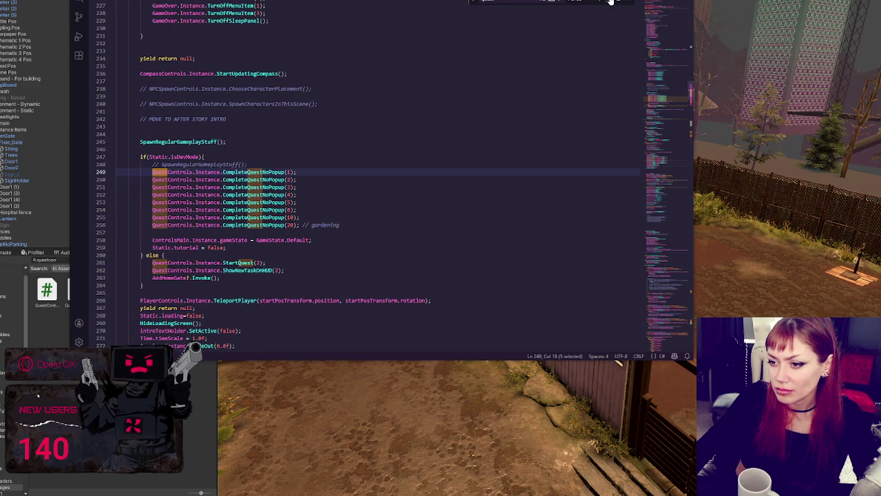
Step through the 'Quest' matches to StartQuest on line 261, then go to the weather-setting Start method
click(611, 1)
click(611, 1)
click(610, 2)
click(611, 2)
click(611, 2)
click(611, 1)
click(610, 1)
click(611, 2)
click(611, 1)
click(611, 1)
click(611, 2)
click(611, 2)
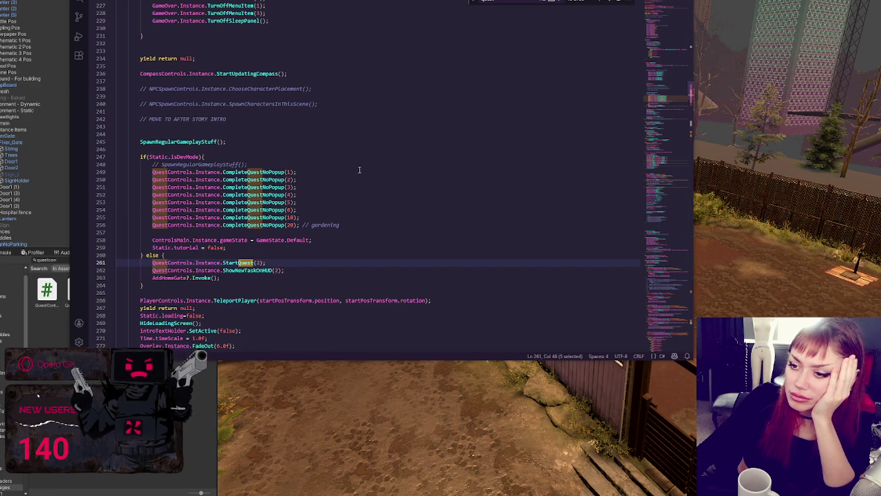
key(alt+Left)
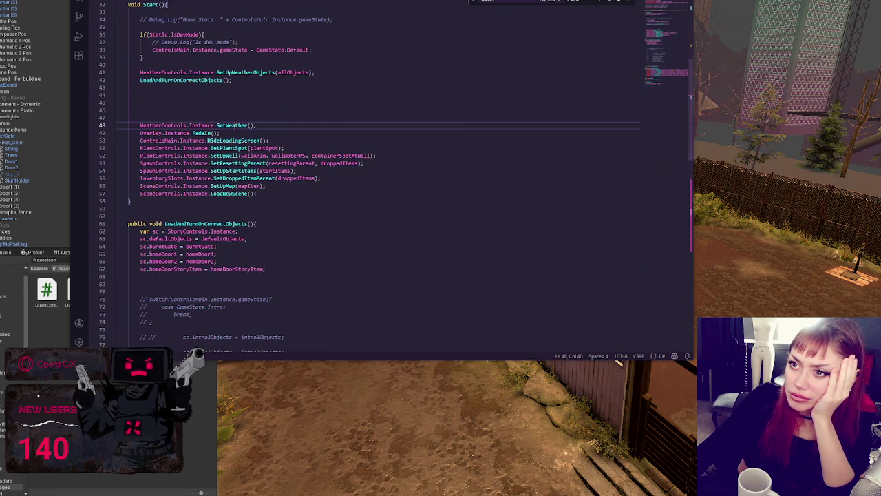
Look over the Start method, then return to Unity's fenced garden scene
scroll(426, 176, down, 10)
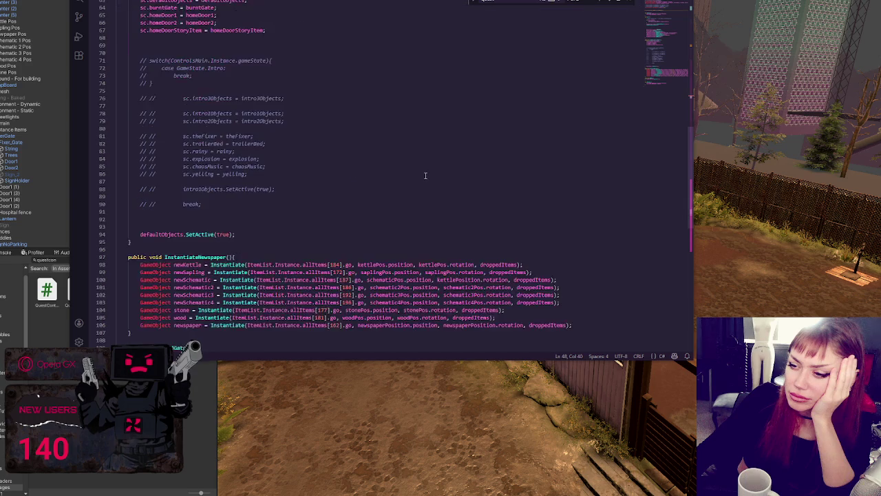
scroll(425, 175, down, 5)
scroll(425, 174, up, 15)
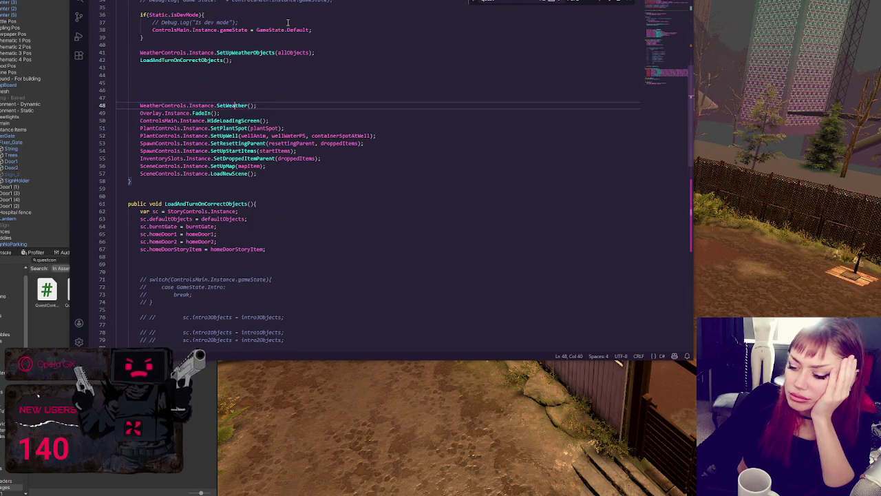
key(alt+Tab)
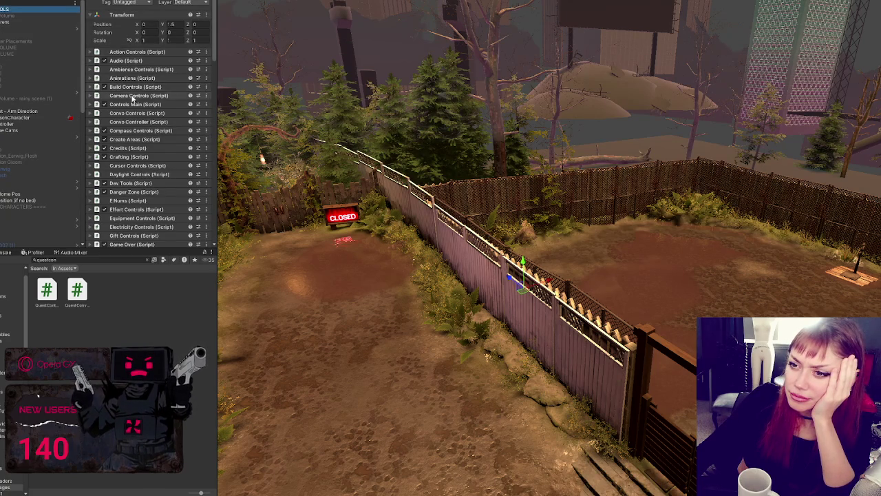
Collapse Quest Controls, expand Story Controls in the Inspector, and open the StoryControls script
scroll(133, 119, down, 2)
scroll(133, 119, down, 5)
click(124, 175)
scroll(136, 150, down, 4)
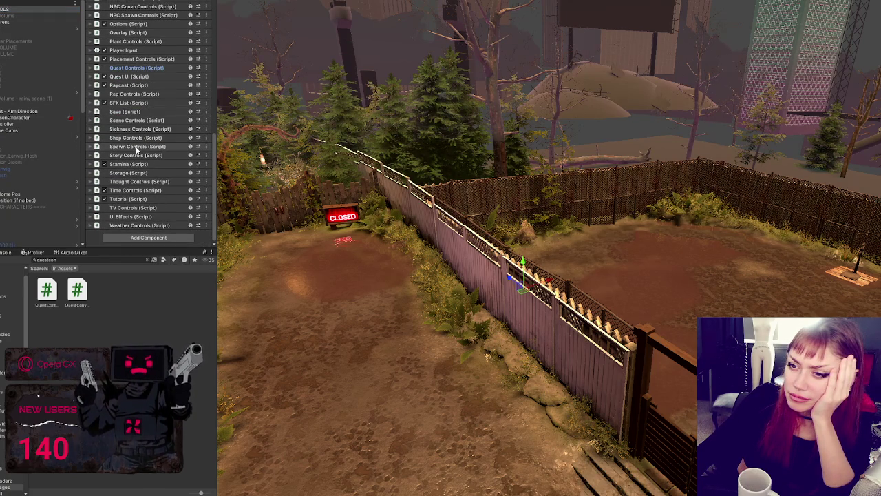
click(132, 155)
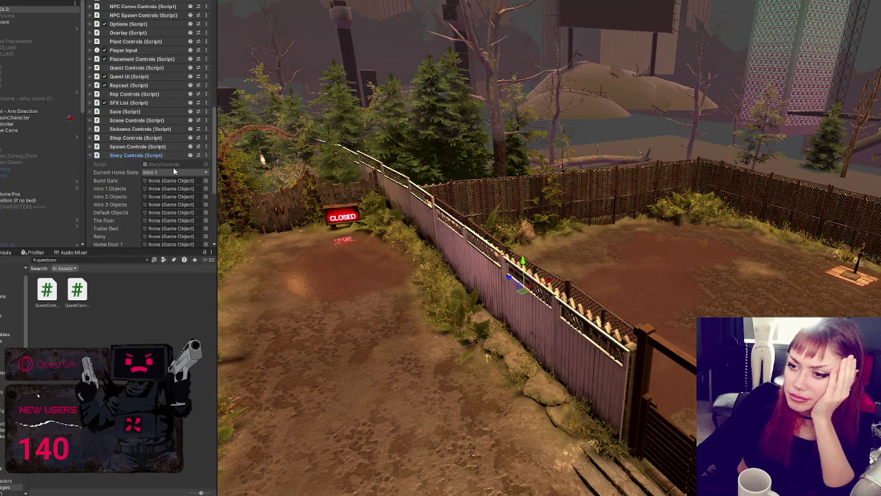
double_click(178, 166)
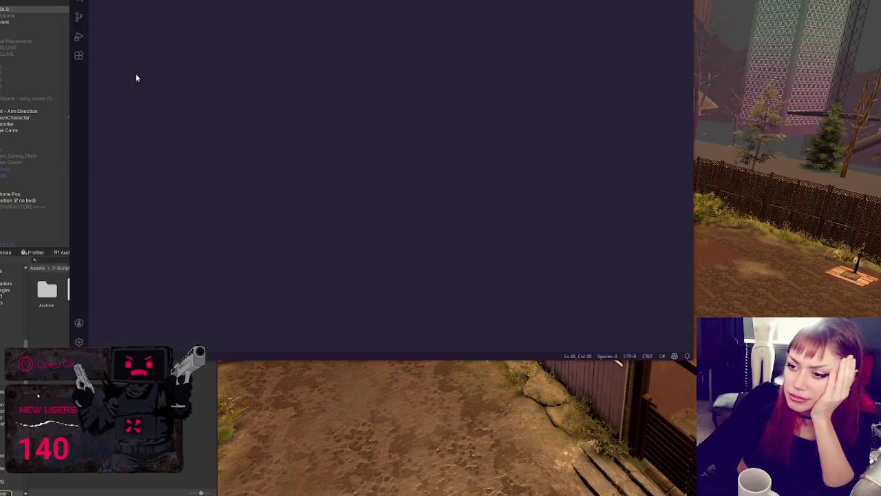
Scroll to the end of StoryControls.cs, then return to Unity with the StoryMode folder showing
mouse_move(666, 168)
mouse_down()
mouse_move(657, 232)
mouse_move(672, 153)
mouse_move(645, 23)
mouse_move(658, 245)
mouse_up()
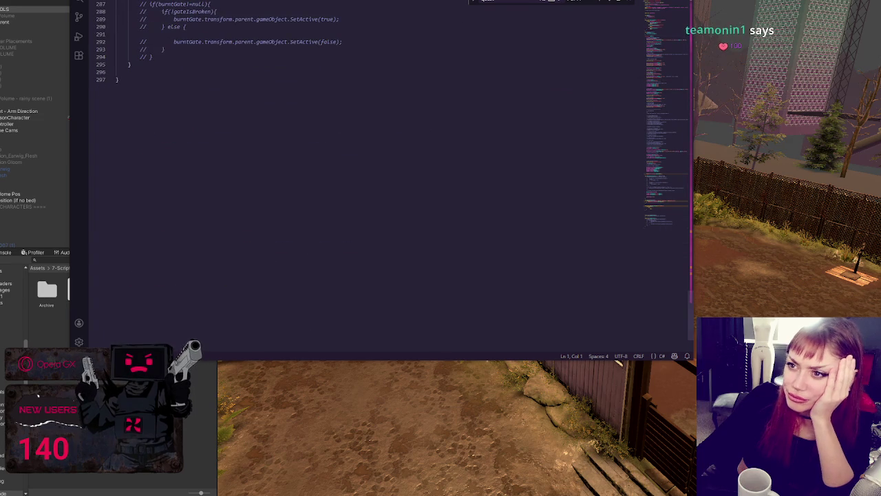
key(alt+Tab)
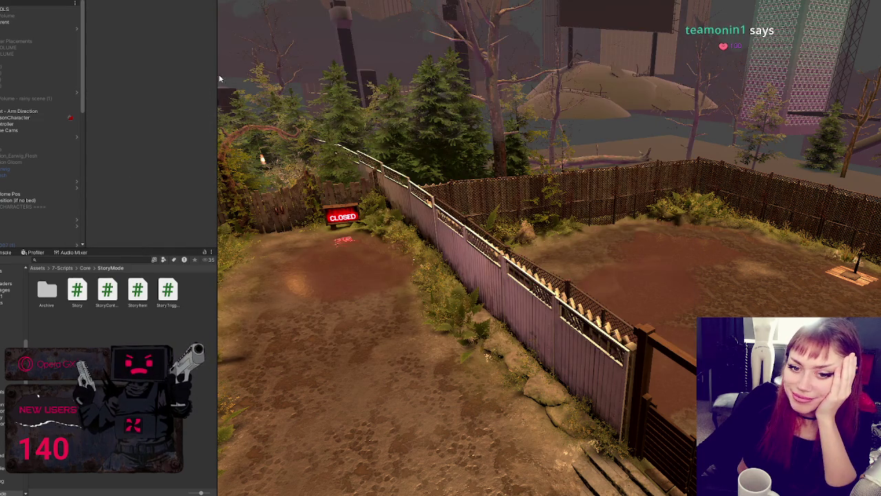
Select the top GameObject in the Hierarchy to list its controller scripts in the Inspector
click(30, 10)
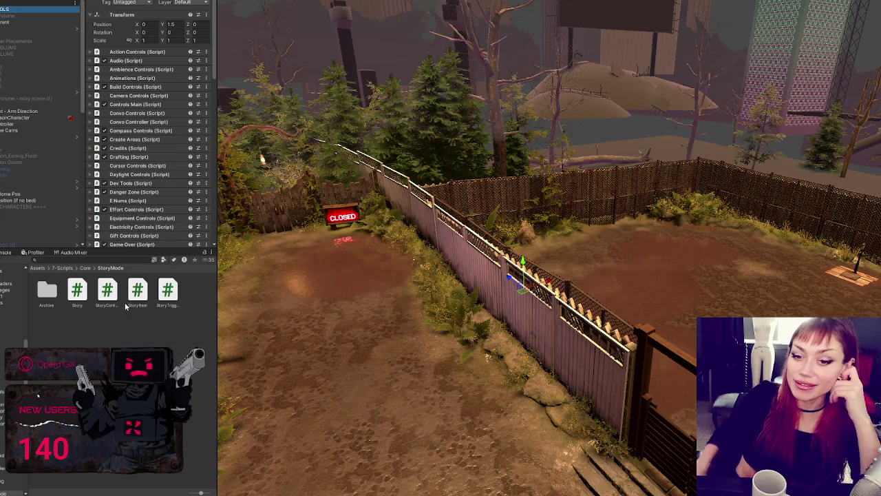
Return from the Story script preview to the object's components and fold up Story Controls
click(77, 291)
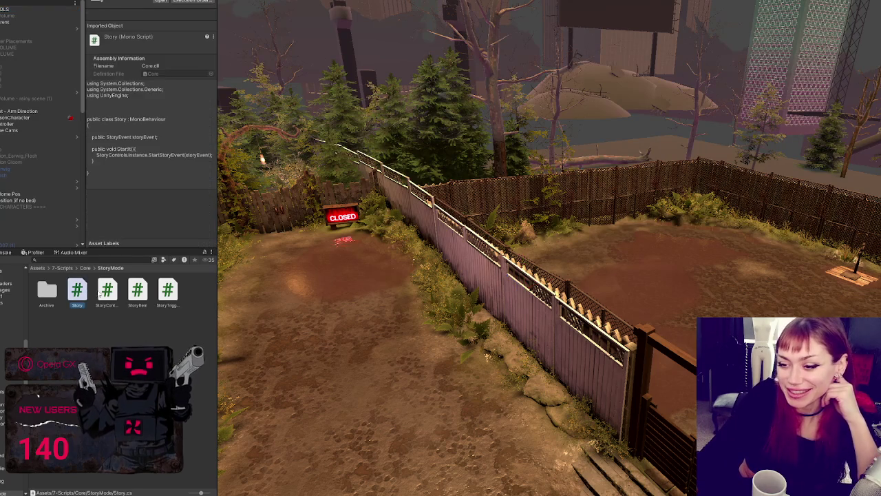
click(19, 13)
scroll(184, 101, down, 5)
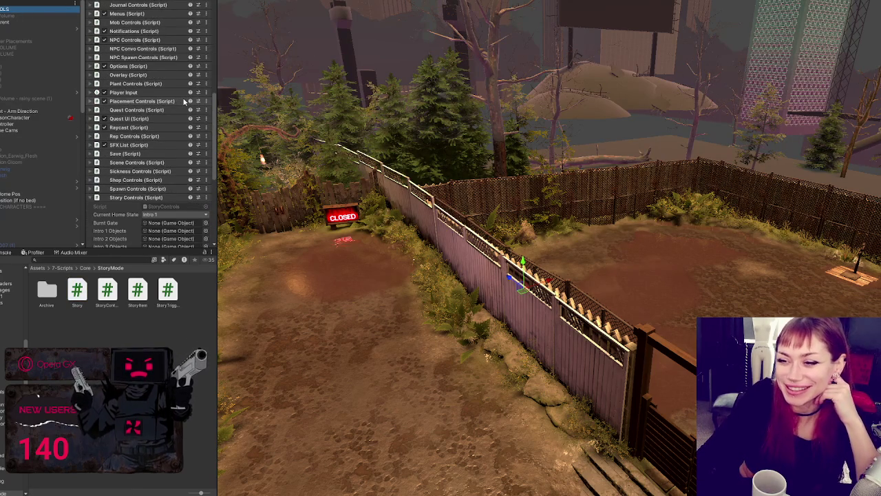
scroll(185, 101, down, 4)
click(124, 48)
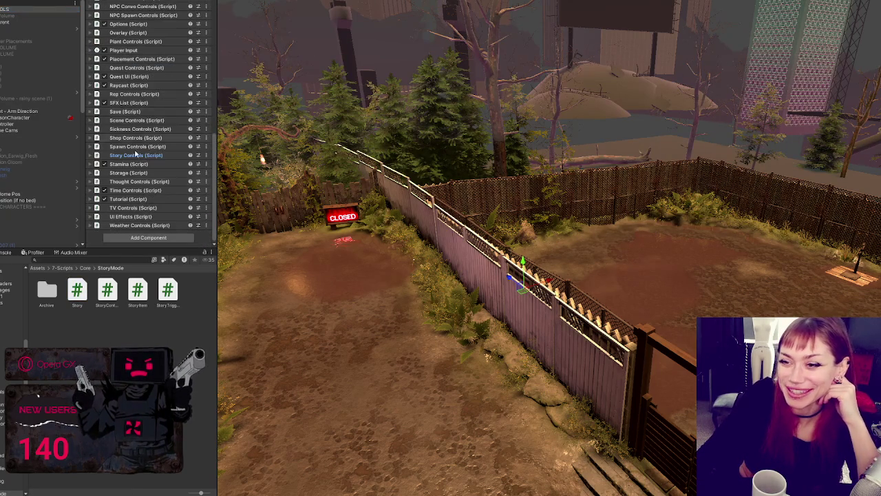
Scroll through the controller scripts from NPC Convo Controls to Weather Controls
click(137, 225)
click(138, 225)
scroll(140, 215, up, 10)
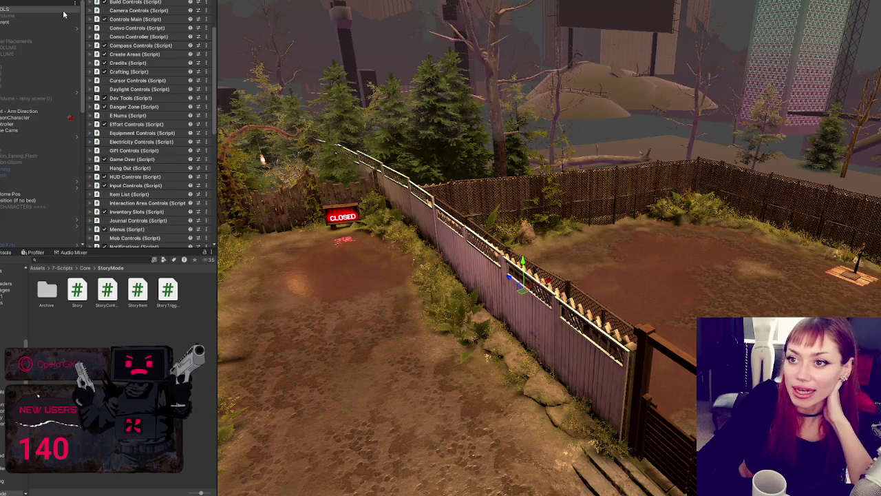
scroll(158, 90, down, 10)
scroll(159, 90, up, 10)
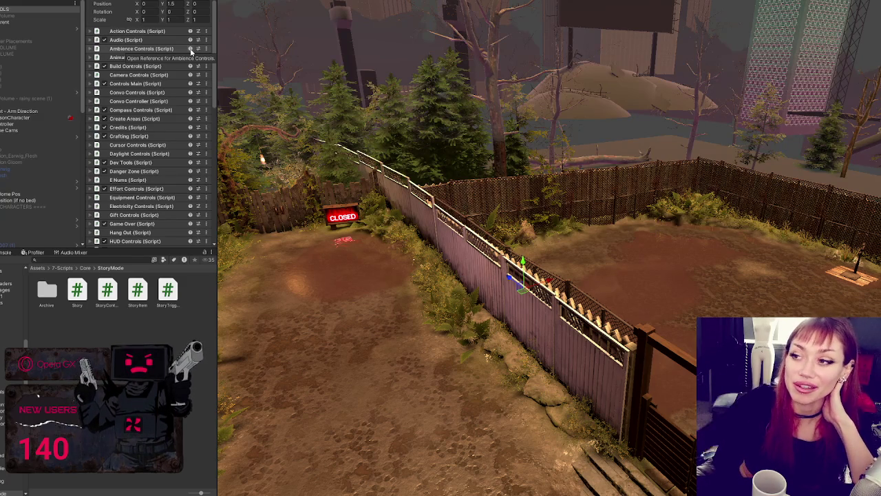
scroll(162, 151, down, 10)
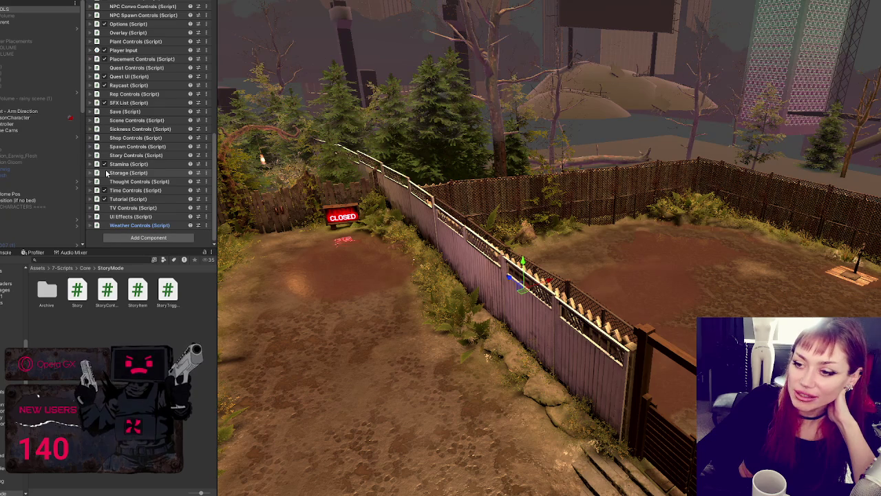
scroll(107, 173, up, 15)
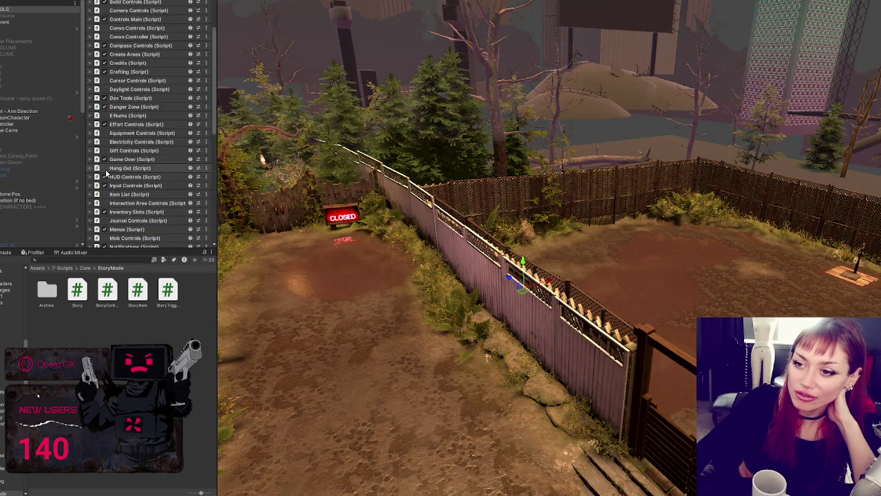
scroll(107, 173, up, 2)
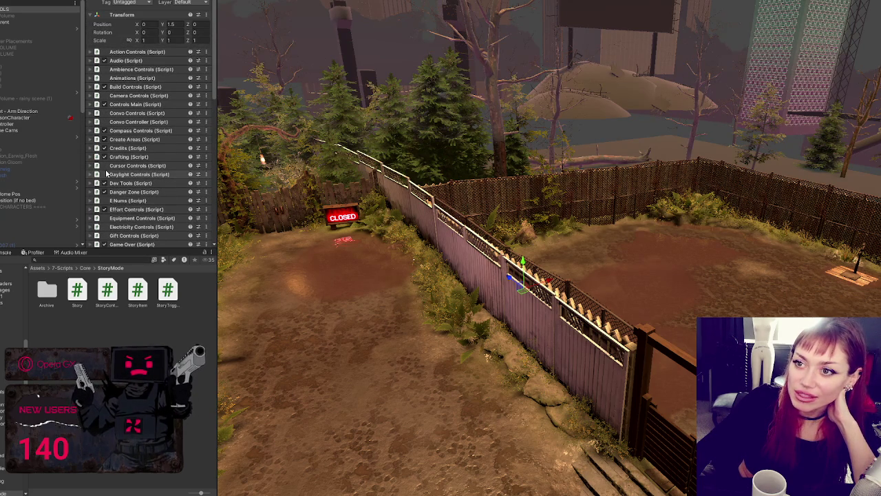
scroll(137, 142, down, 15)
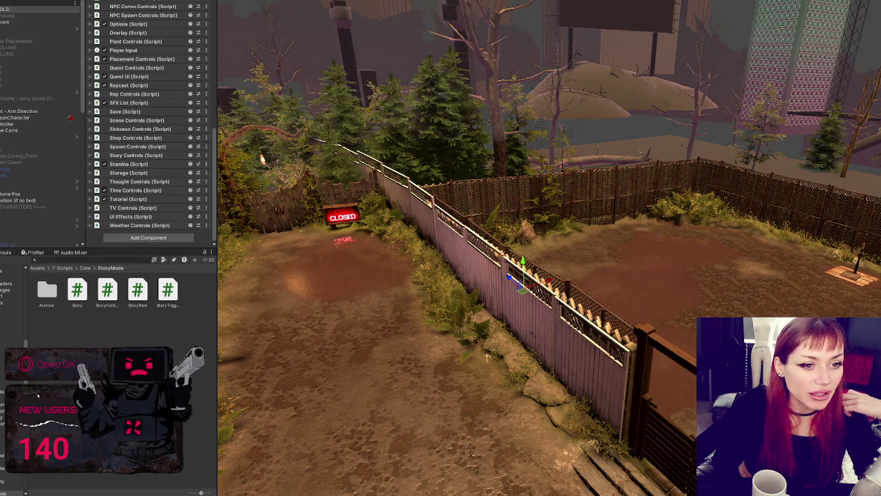
key(alt+Tab)
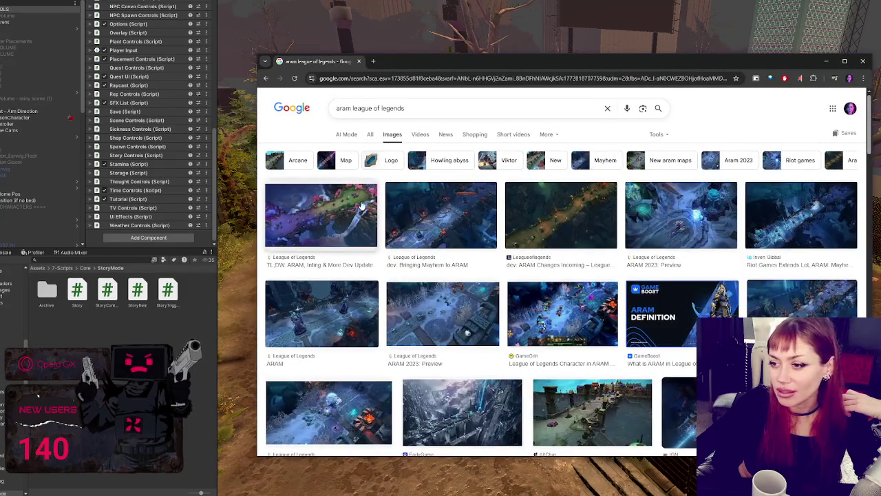
click(375, 214)
click(420, 219)
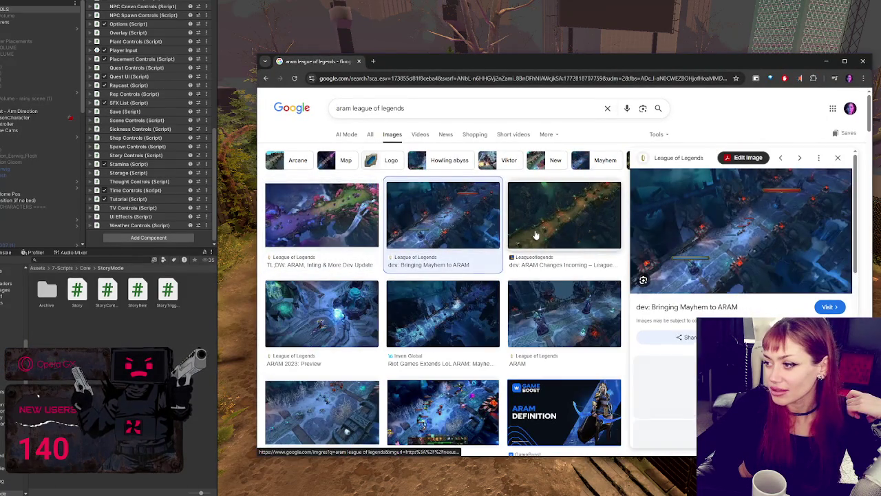
click(582, 218)
click(455, 301)
click(558, 314)
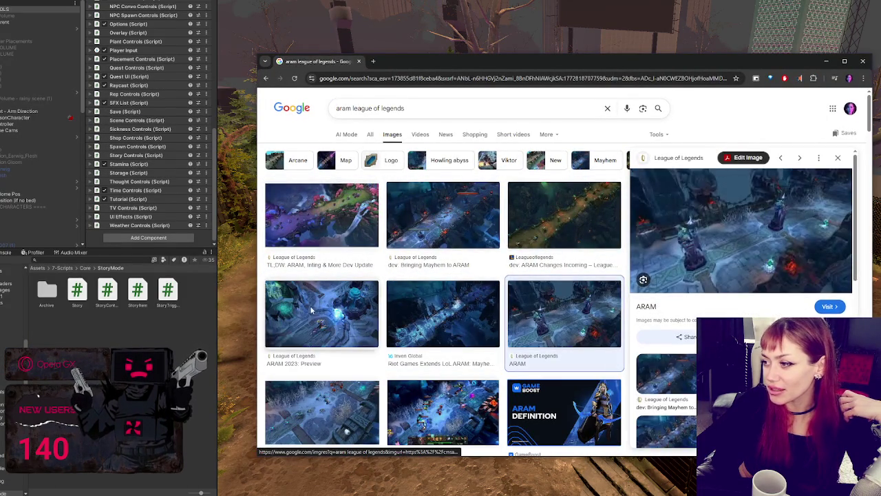
click(336, 316)
scroll(466, 246, down, 2)
click(443, 292)
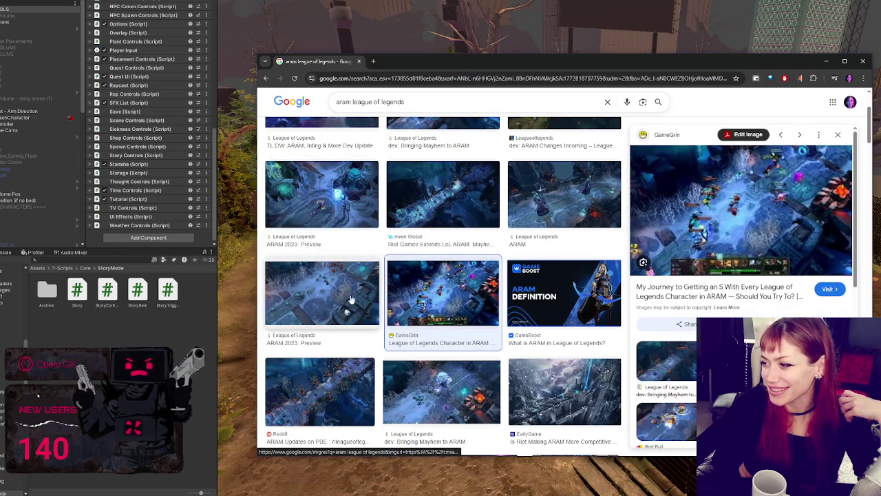
click(352, 298)
click(320, 392)
click(441, 392)
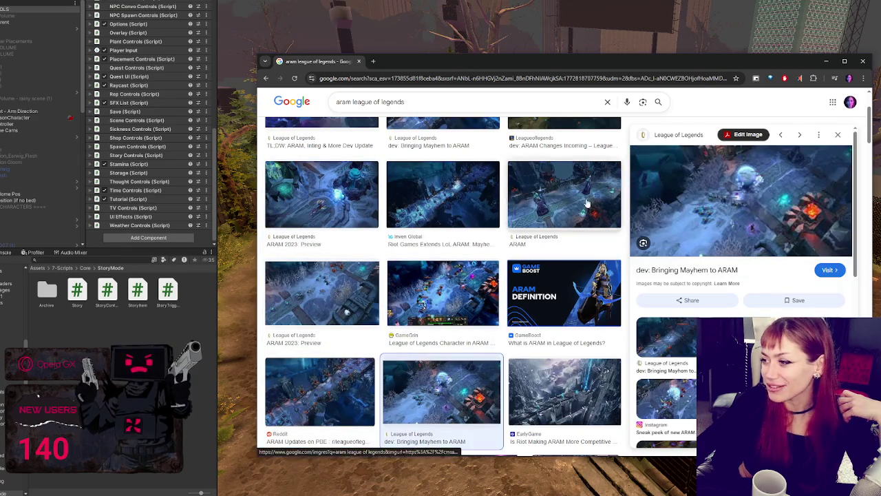
scroll(483, 251, down, 3)
click(554, 206)
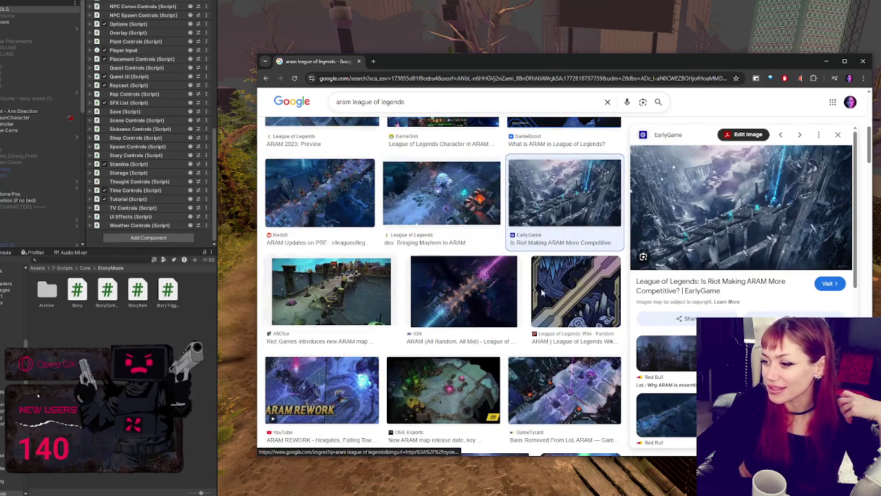
click(863, 61)
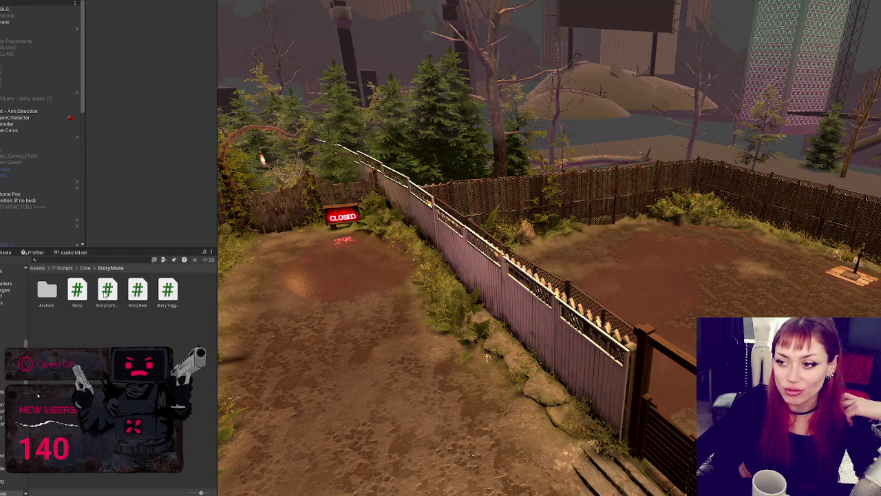
Select the top scene object and open its StoryControls.cs script in VS Code, scrolled to the top
click(34, 9)
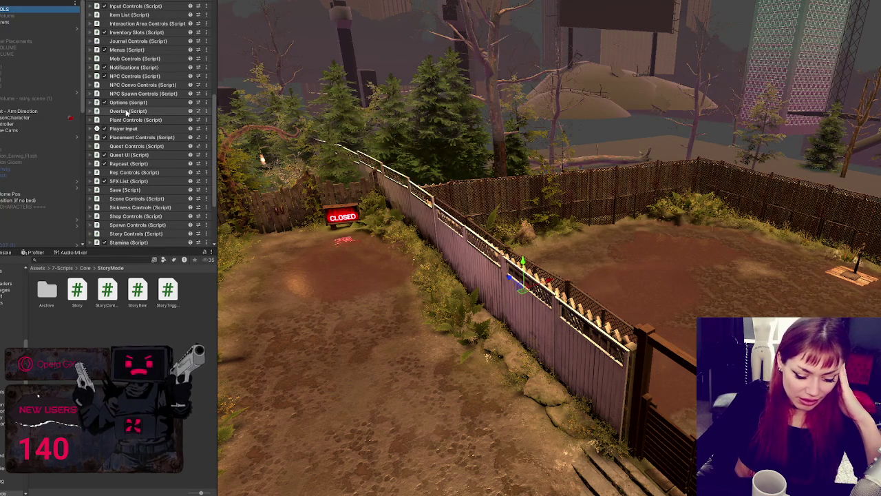
double_click(126, 112)
scroll(535, 188, up, 20)
scroll(513, 208, up, 20)
scroll(609, 80, up, 20)
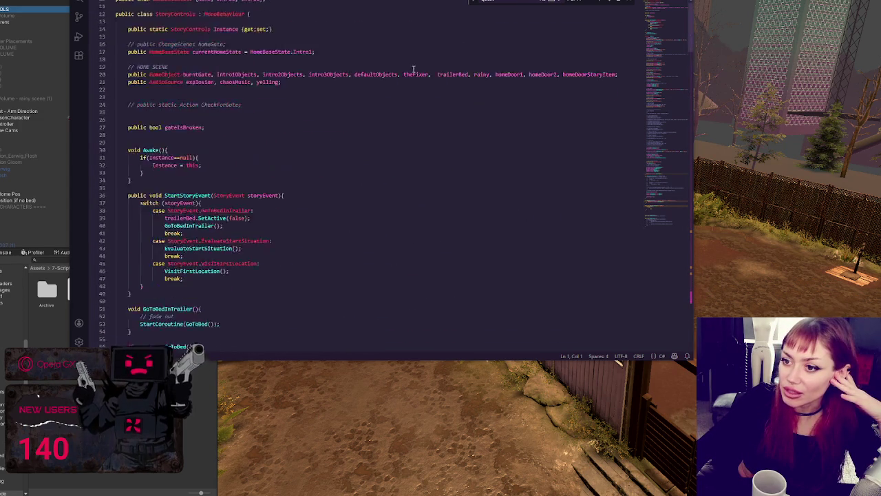
Switch to the quest controls script and scroll down to LoadQuestsAfterScene's FinishedIntro check
scroll(414, 68, up, 4)
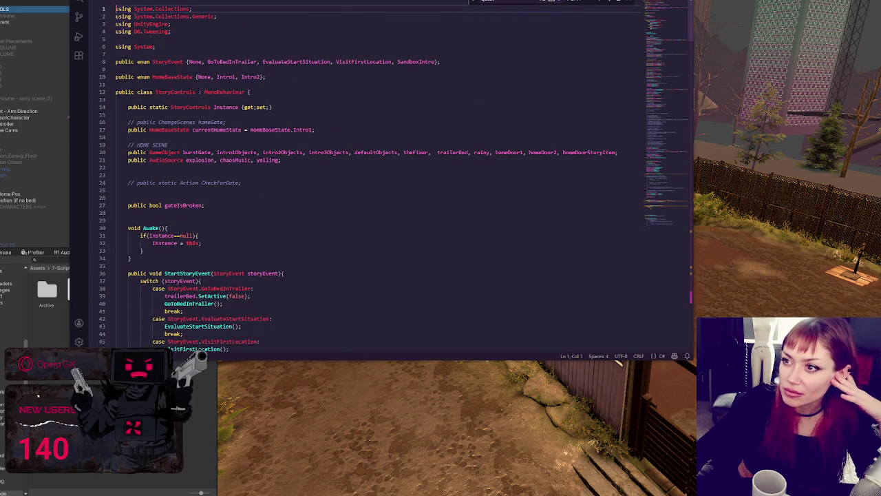
click(369, 106)
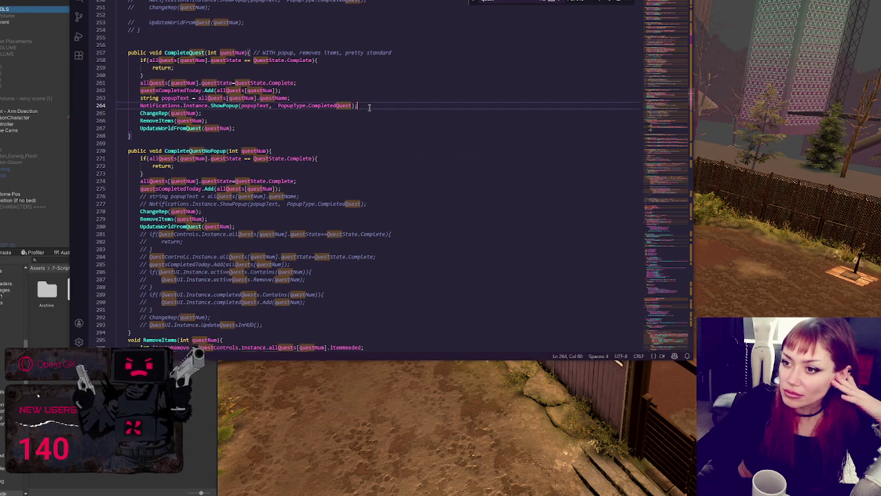
scroll(669, 148, down, 15)
scroll(672, 207, down, 15)
scroll(660, 304, down, 20)
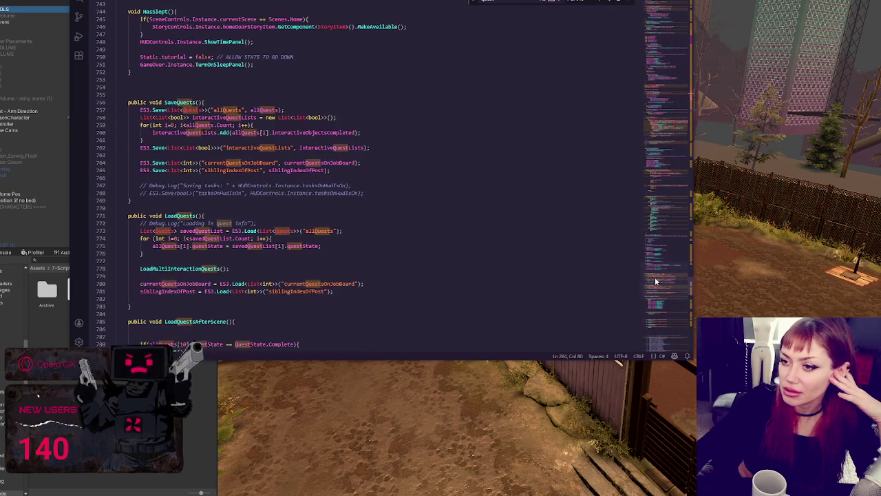
scroll(654, 285, down, 5)
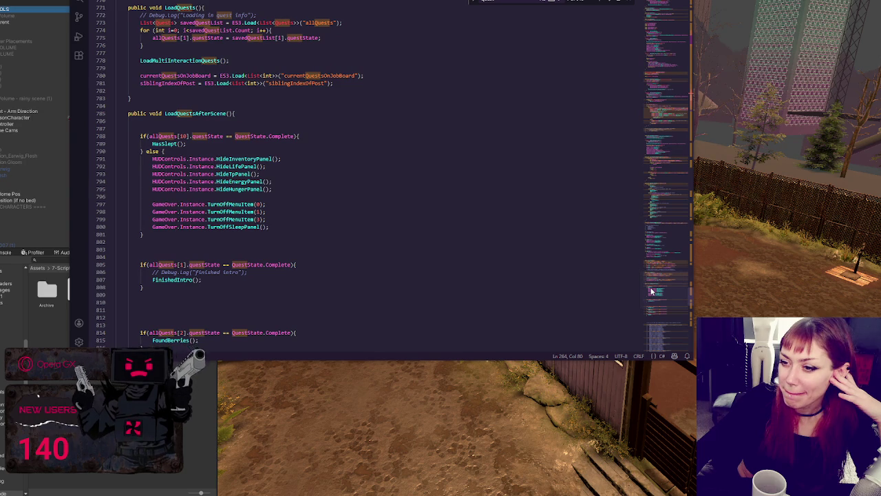
scroll(651, 292, down, 4)
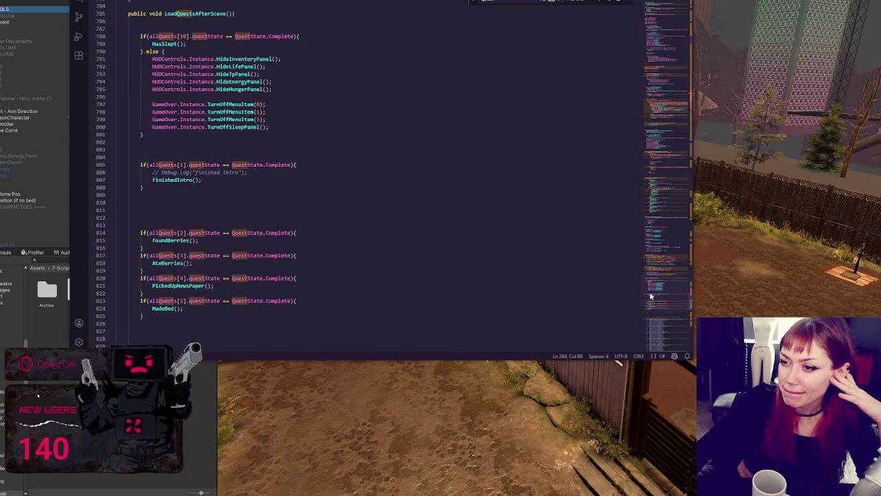
click(410, 211)
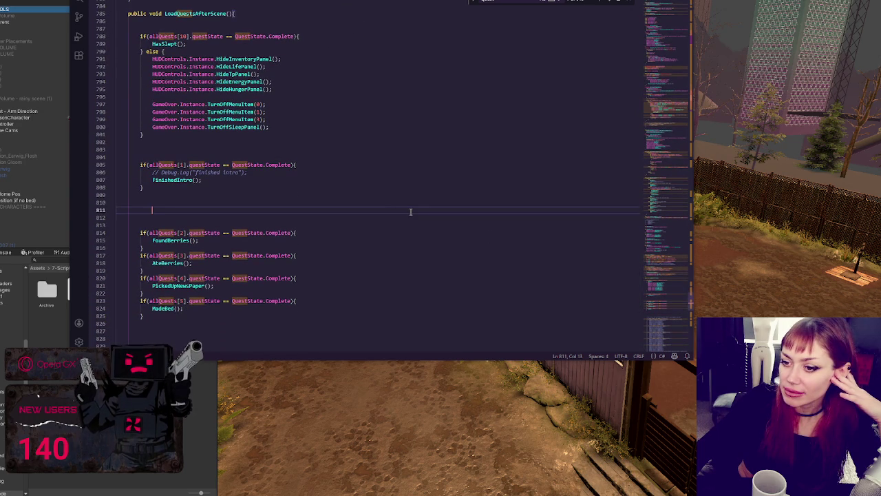
scroll(419, 176, down, 10)
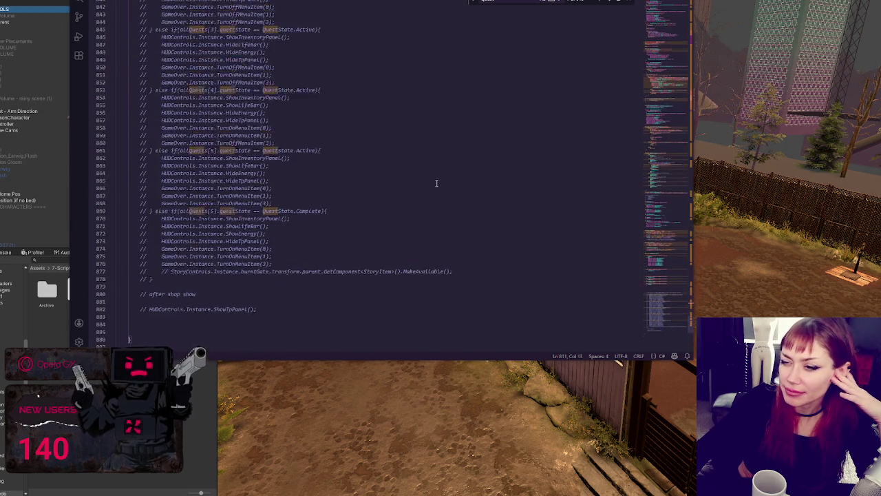
scroll(436, 183, up, 10)
click(423, 160)
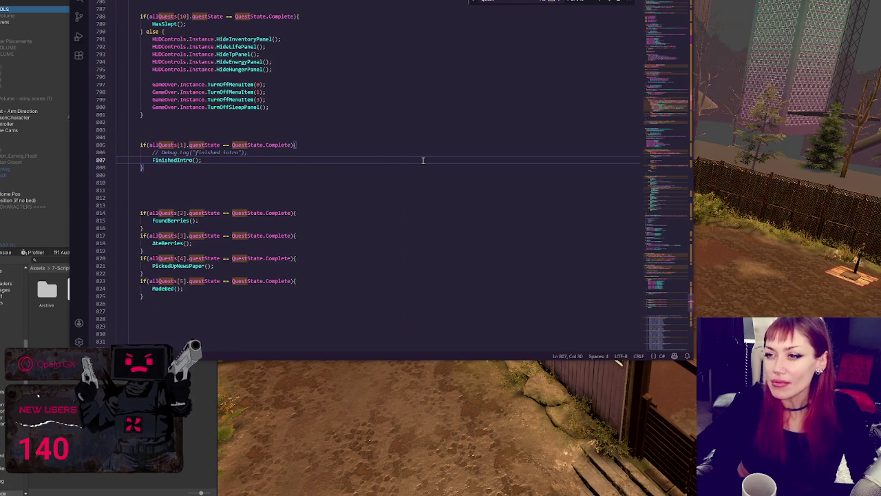
scroll(423, 160, up, 3)
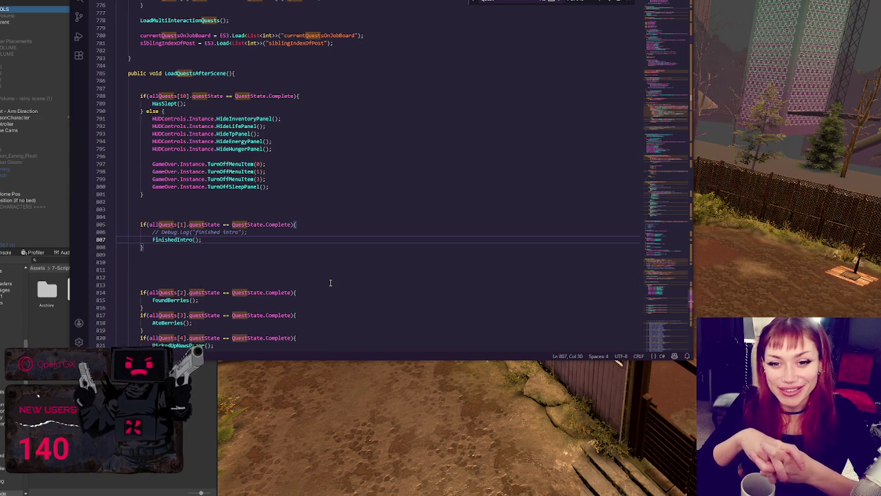
scroll(372, 244, down, 5)
Duplicate the MadeBed quest check block at the end of LoadQuestsAfterScene
click(334, 227)
click(323, 264)
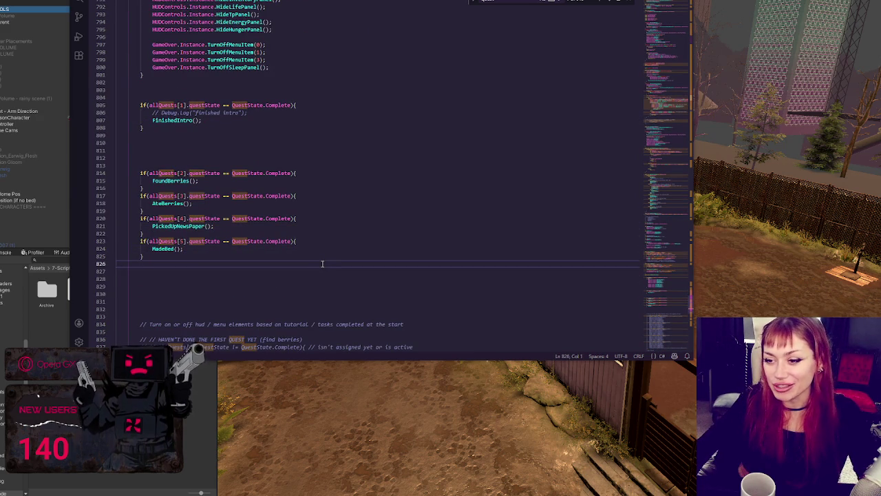
click(304, 233)
click(253, 165)
click(258, 153)
click(256, 249)
click(262, 270)
drag(260, 237, 254, 256)
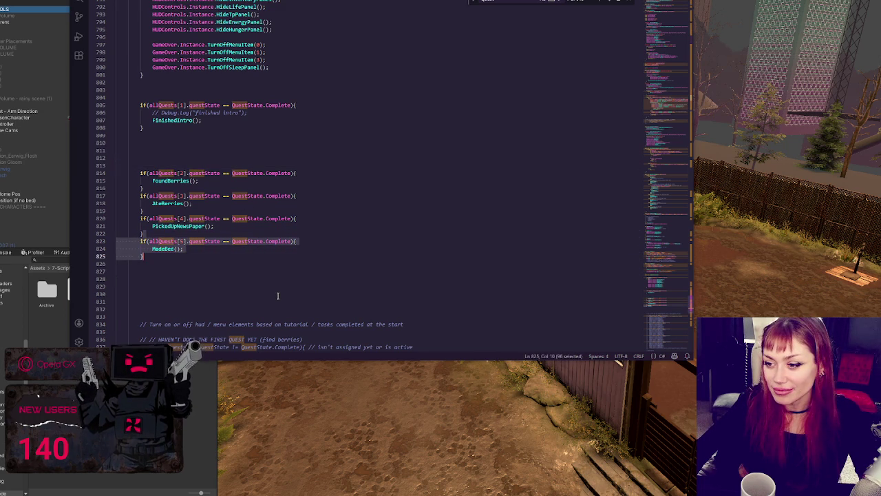
key(ctrl+c)
key(Right)
key(ctrl+v)
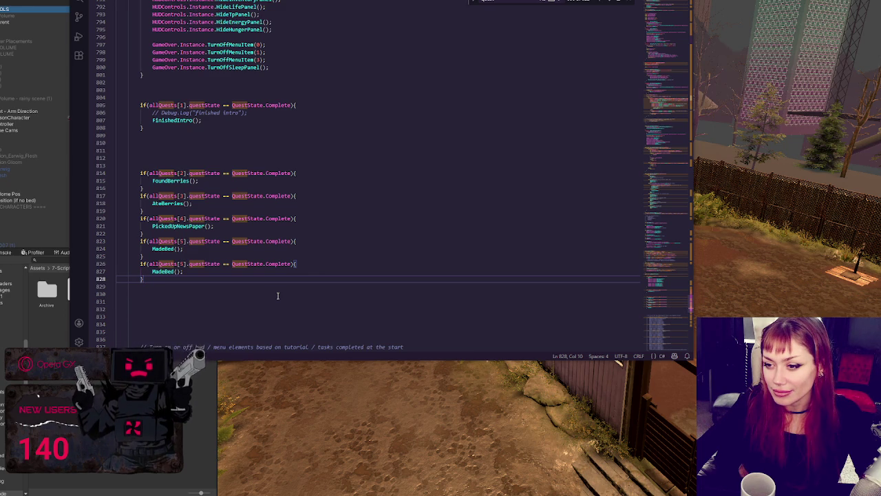
Search for MadeBed and jump to its case 5 occurrence in the quest switch
double_click(163, 271)
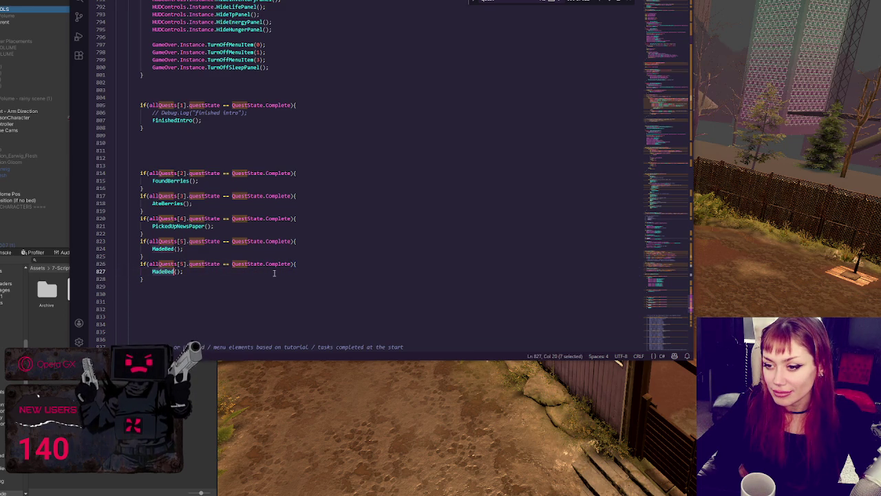
key(ctrl+f)
click(611, 2)
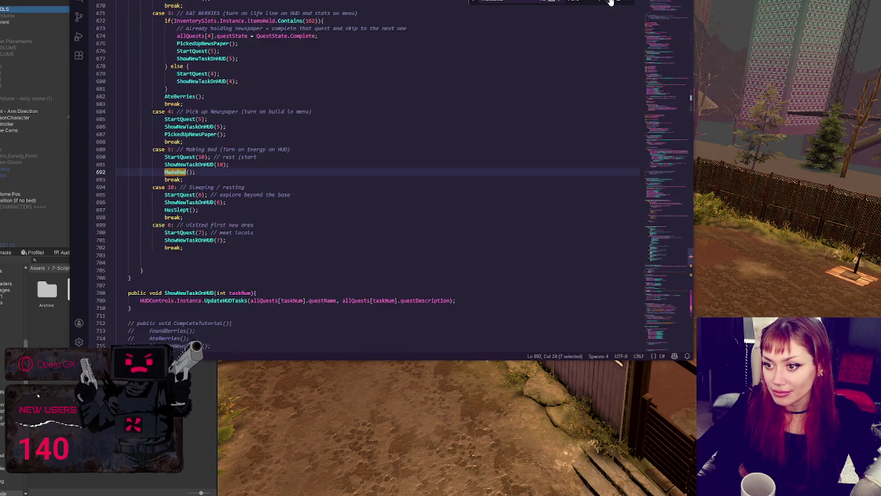
Compare the StartQuest, ShowNewTaskOnHUD, MadeBed and HasSlept calls across the switch cases
scroll(532, 183, up, 5)
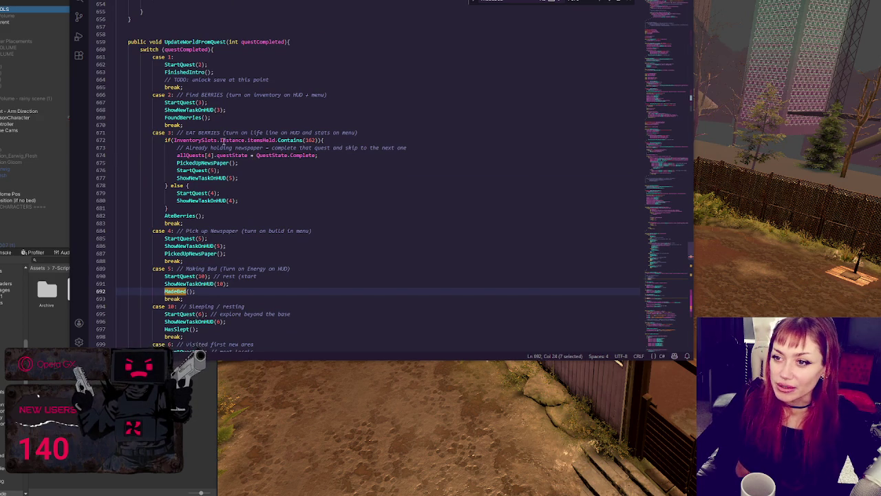
scroll(223, 142, down, 6)
double_click(180, 212)
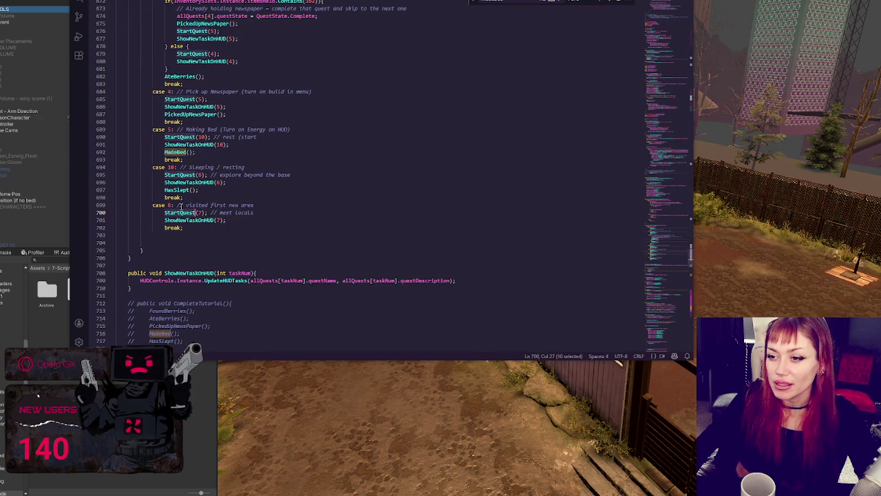
double_click(208, 181)
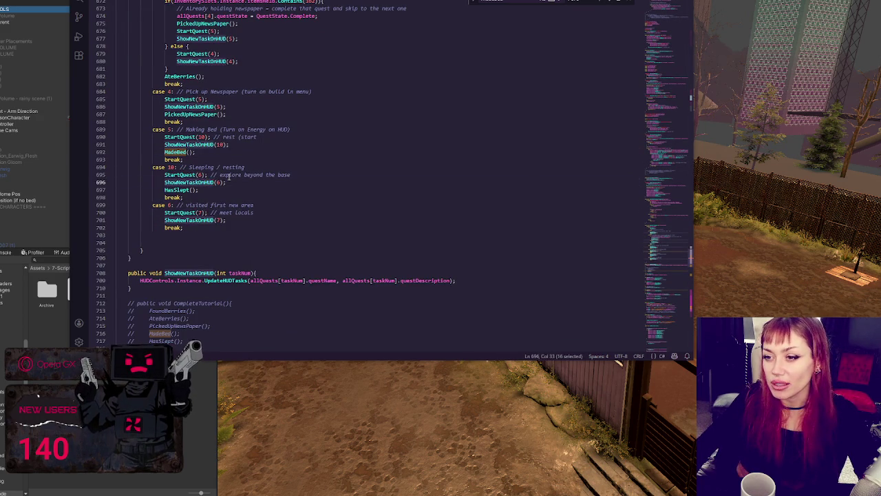
double_click(178, 152)
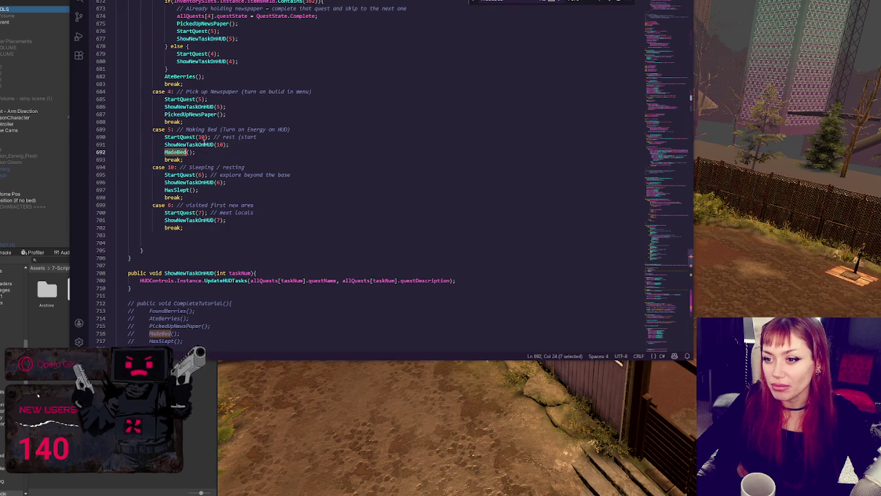
double_click(177, 189)
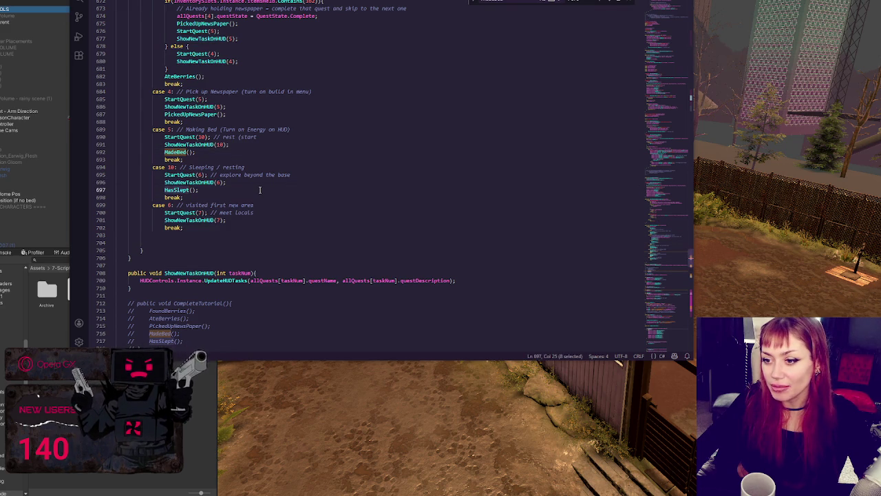
Try duplicating case 6 as a case 7 block, then undo it
drag(201, 229, 215, 199)
key(ctrl+c)
key(Right)
key(ctrl+v)
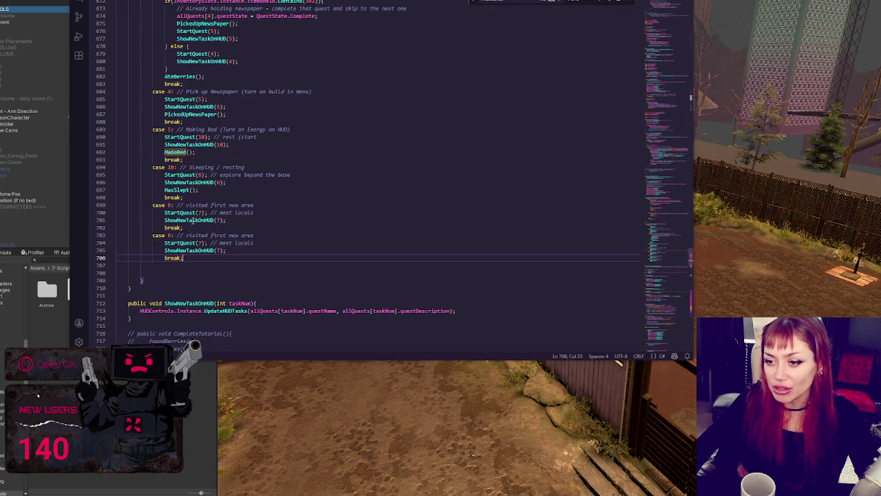
double_click(170, 235)
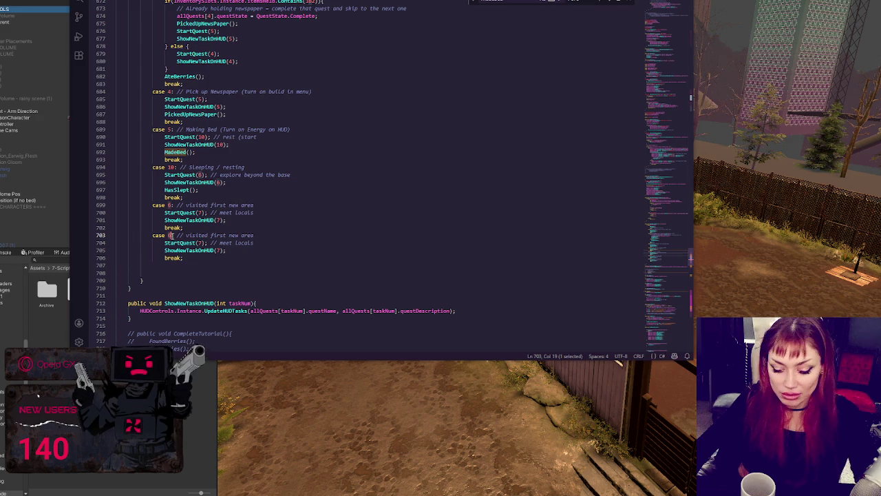
text(7)
key(Down)
key(Down)
key(Down)
double_click(200, 242)
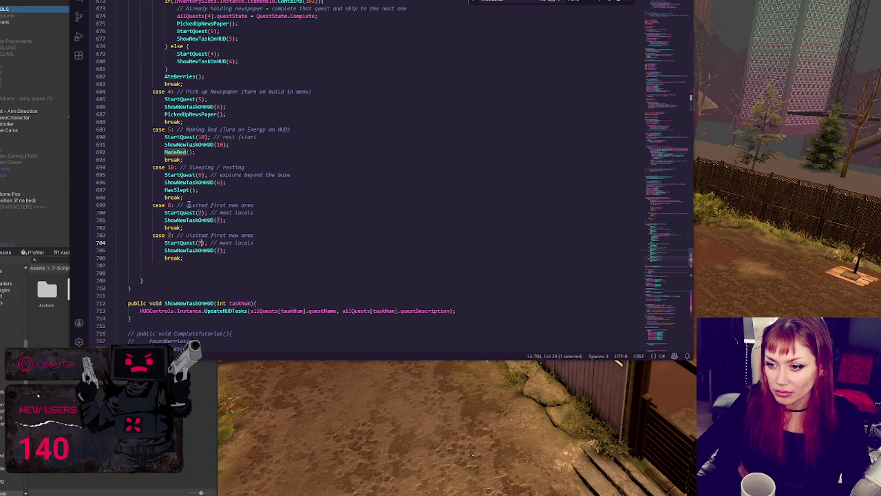
drag(186, 205, 244, 206)
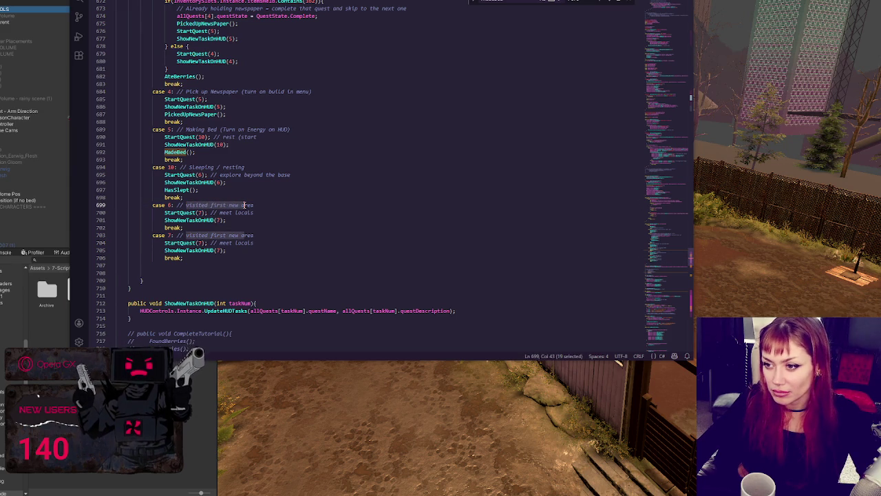
click(244, 205)
key(ctrl+z)
Duplicate the case 10 block and clear case 10's StartQuest and ShowNewTaskOnHUD lines
click(244, 182)
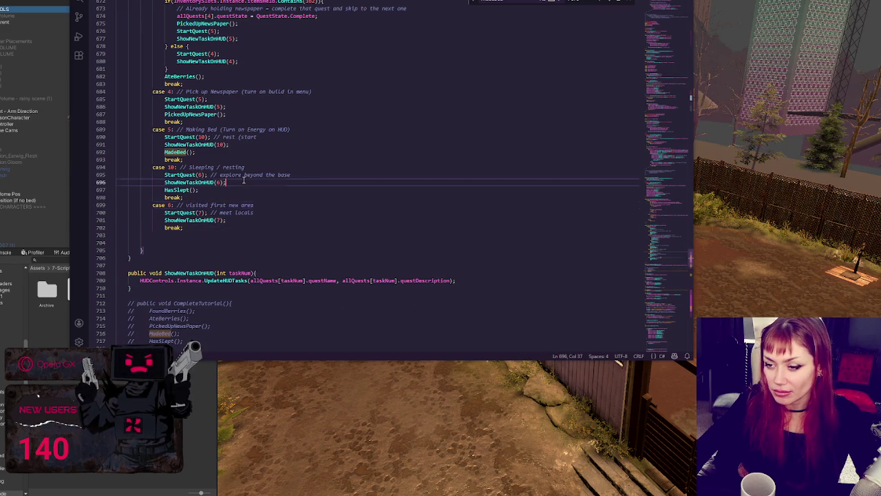
drag(117, 168, 224, 197)
key(ctrl+c)
click(203, 159)
key(ctrl+v)
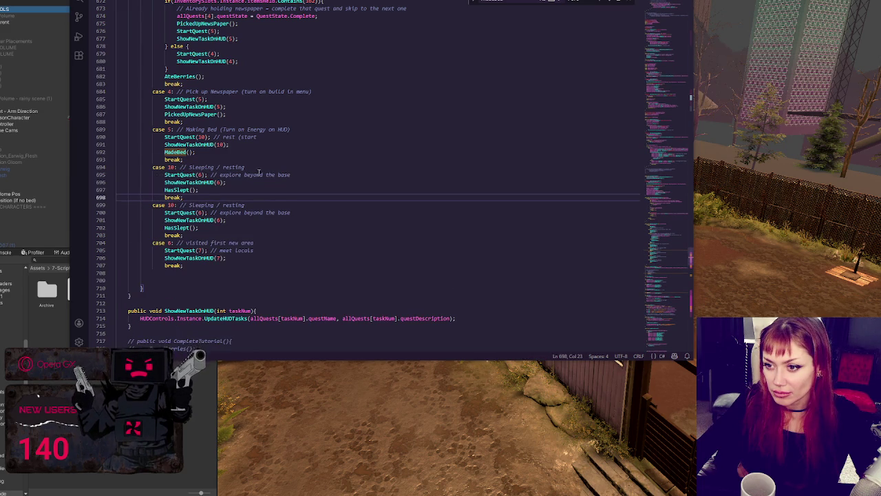
scroll(270, 173, up, 4)
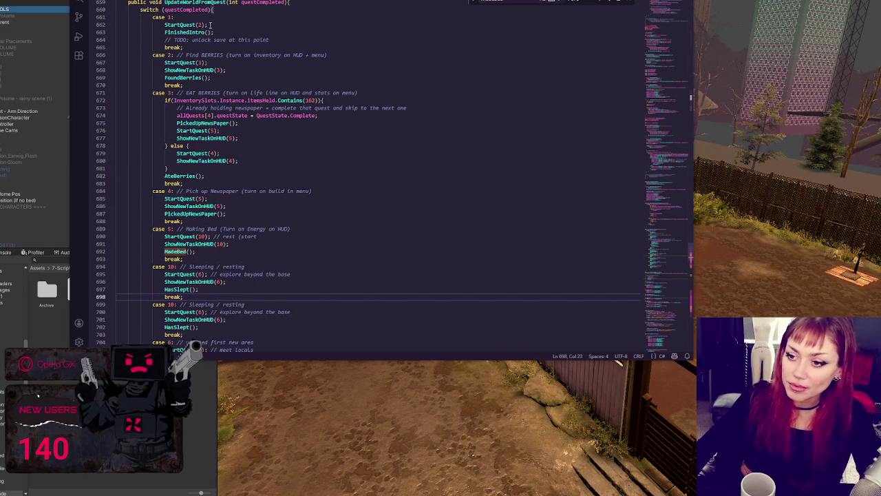
scroll(214, 117, down, 3)
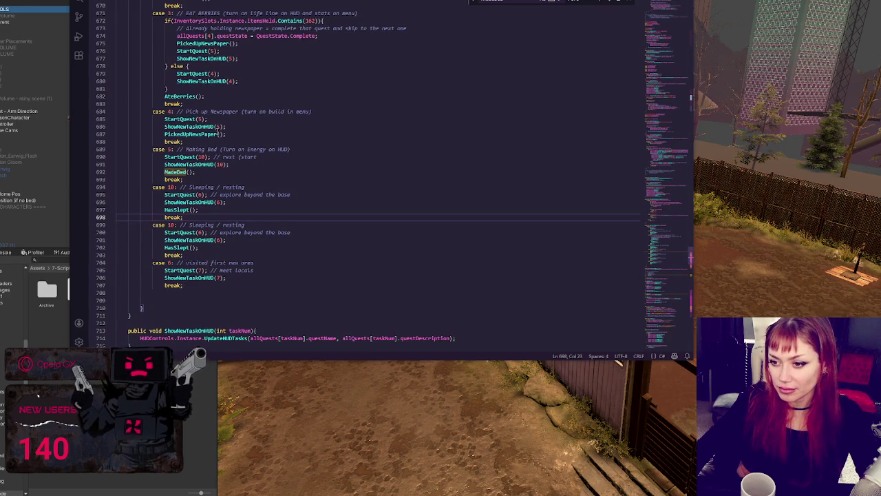
click(183, 224)
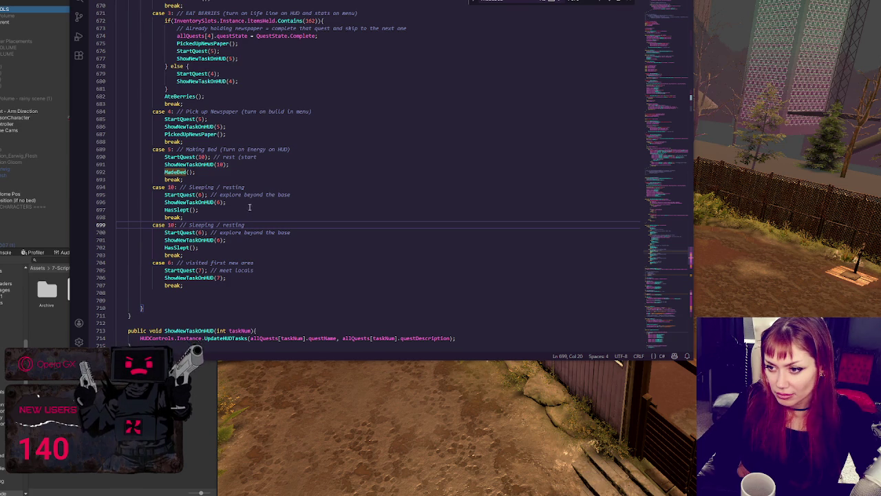
drag(253, 202, 270, 190)
key(BackSpace)
key(Return)
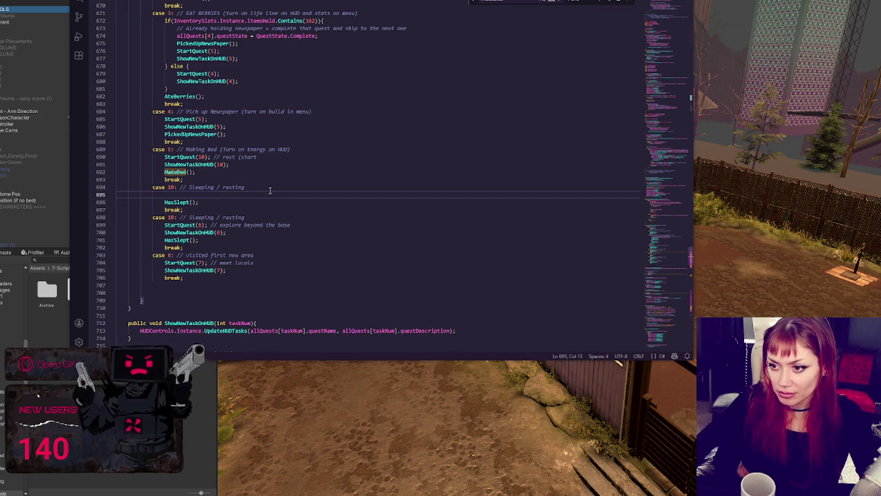
Renumber the copy as case 20 and make case 10 call StartQuest(20) and ShowNewTaskOnHUD(20)
double_click(172, 218)
text(2)
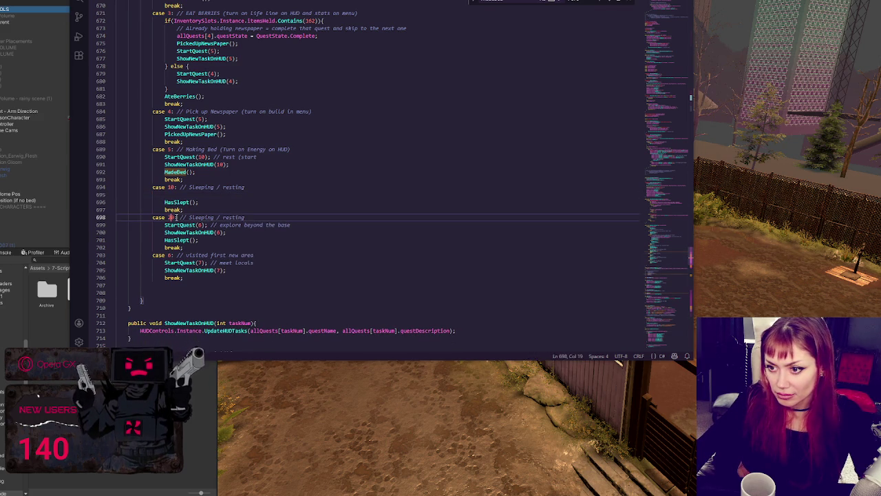
drag(261, 232, 279, 218)
key(ctrl+c)
click(258, 197)
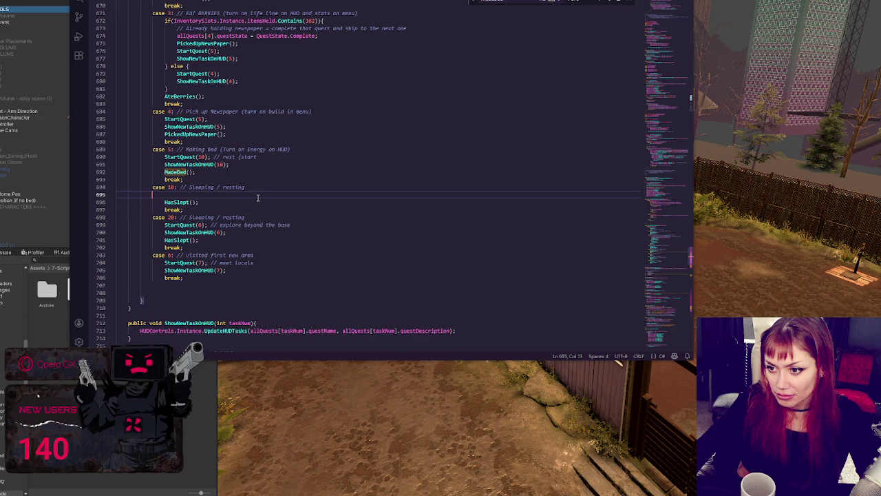
key(ctrl+v)
double_click(199, 202)
text(20)
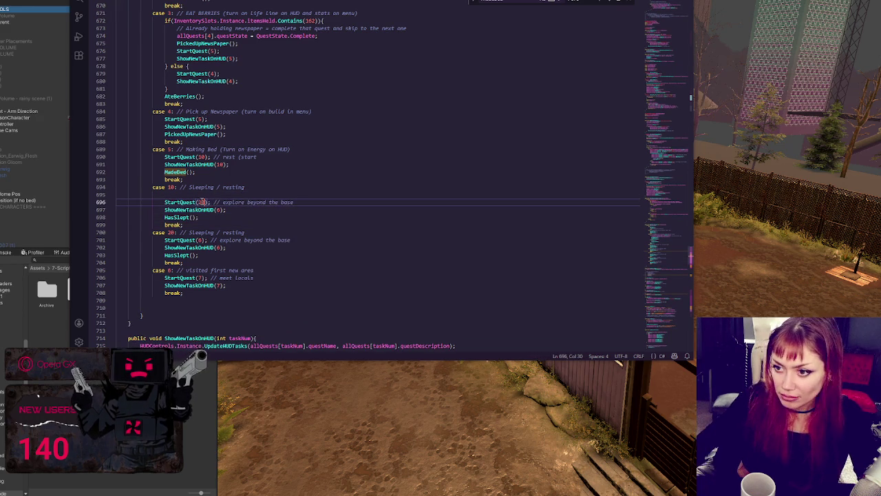
double_click(218, 210)
text(20)
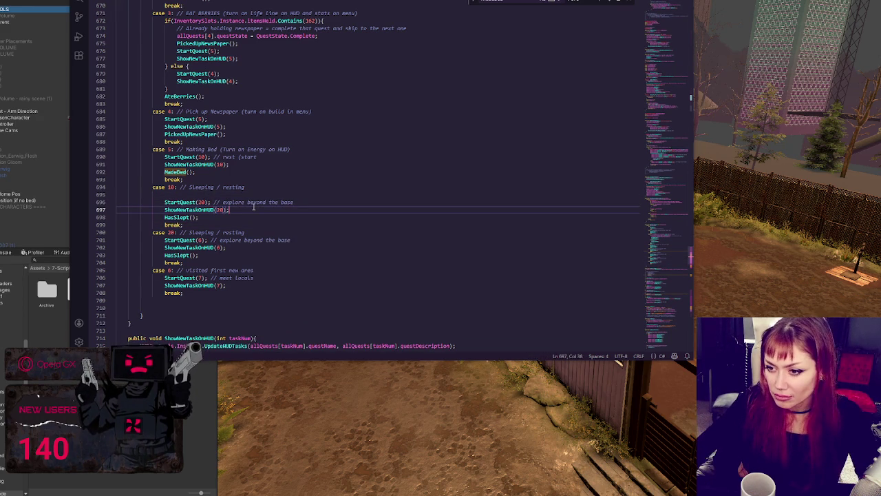
In case 20, replace HasSlept with HasGardened and change its comments to Garden and Gardening
double_click(178, 255)
text(Has)
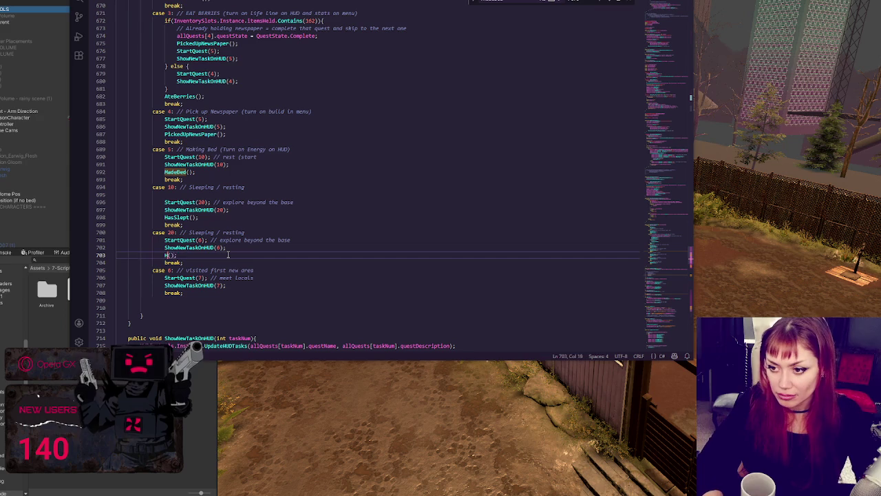
text(Gardened)
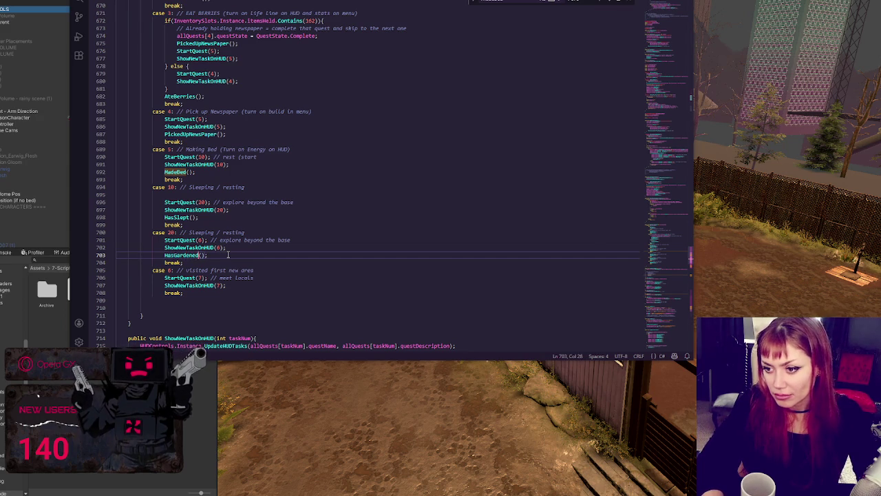
click(223, 203)
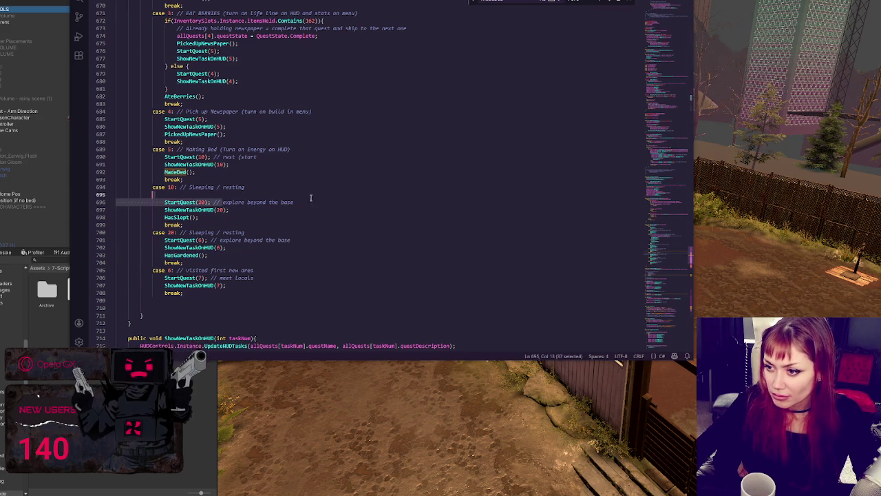
shift+click(293, 202)
text(Garden)
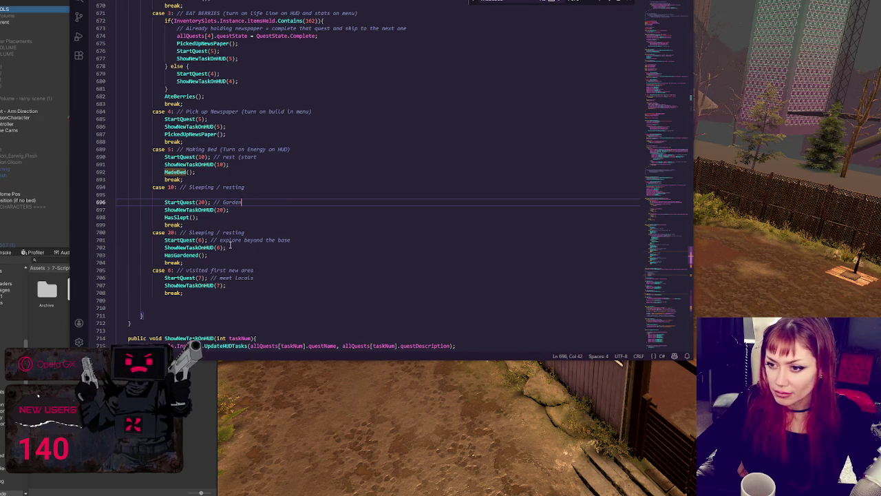
scroll(230, 243, up, 5)
scroll(230, 242, down, 5)
double_click(186, 247)
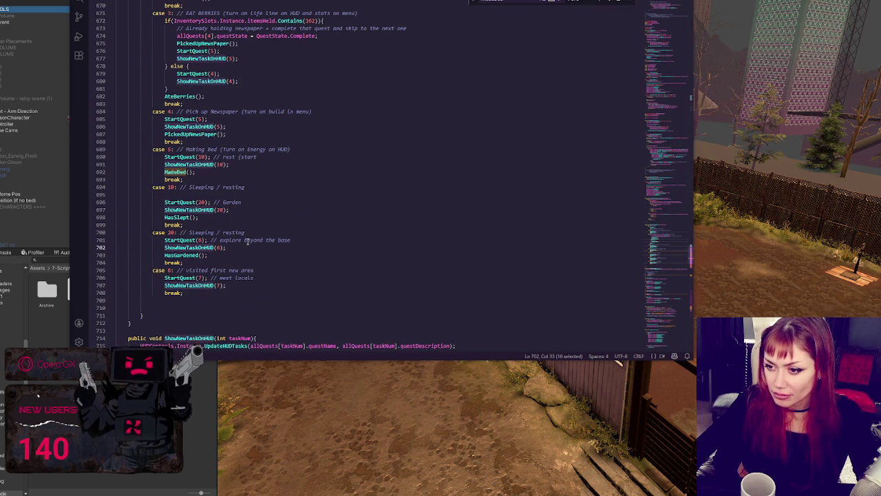
drag(245, 232, 189, 233)
text(Gard)
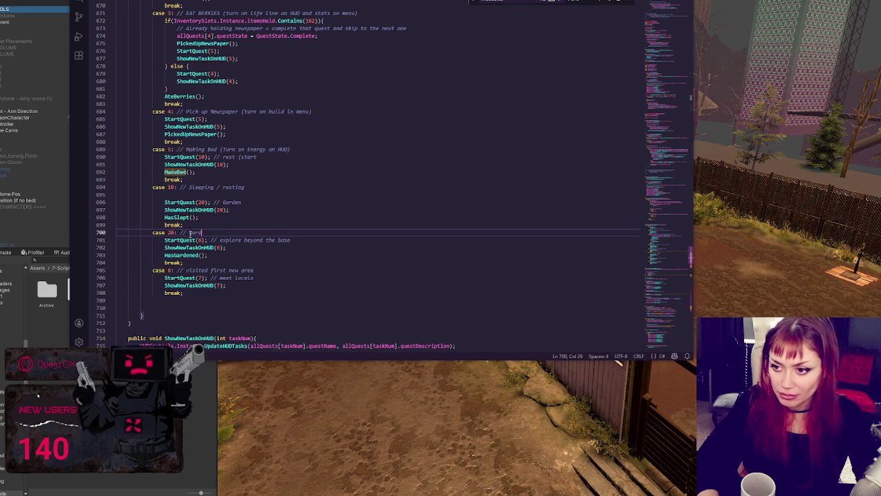
text(ening)
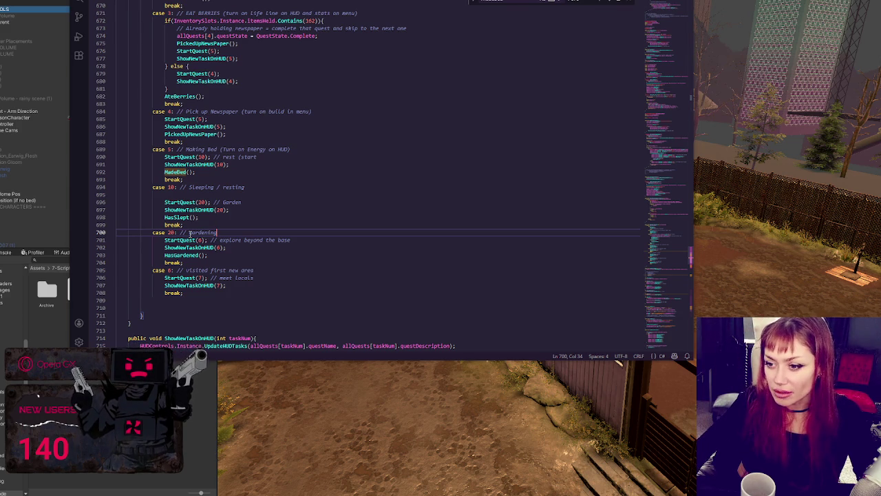
click(185, 271)
double_click(205, 285)
click(315, 241)
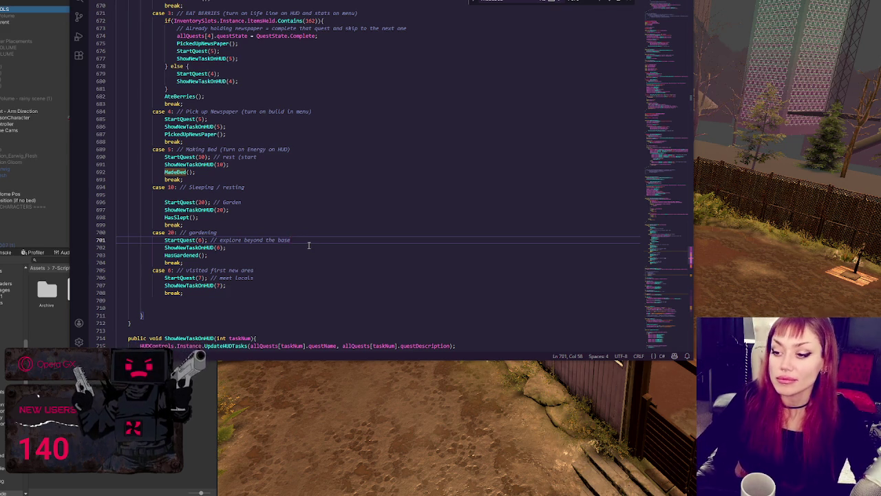
Add StartQuest(21) and ShowNewTaskOnHUD(21) to case 20, commented 'build a shelter'
drag(309, 245, 280, 232)
key(ctrl+c)
key(Right)
key(ctrl+v)
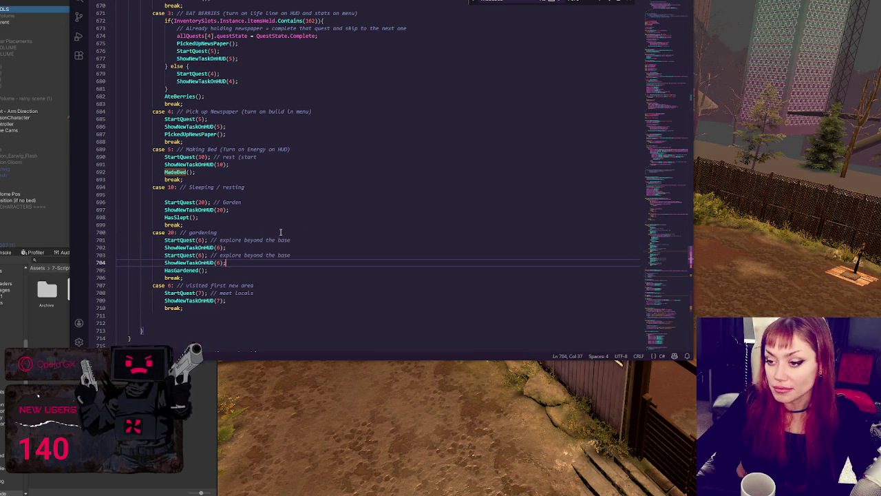
double_click(181, 255)
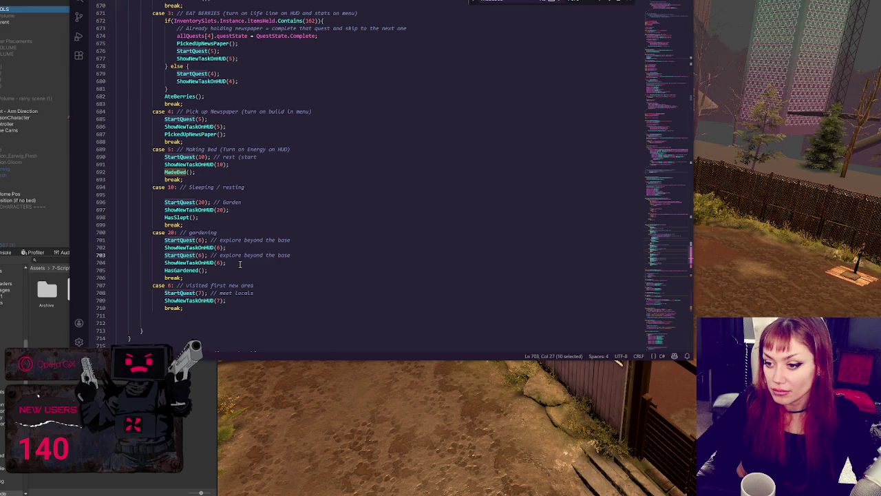
double_click(199, 255)
text(21)
drag(223, 255, 307, 255)
text(bu)
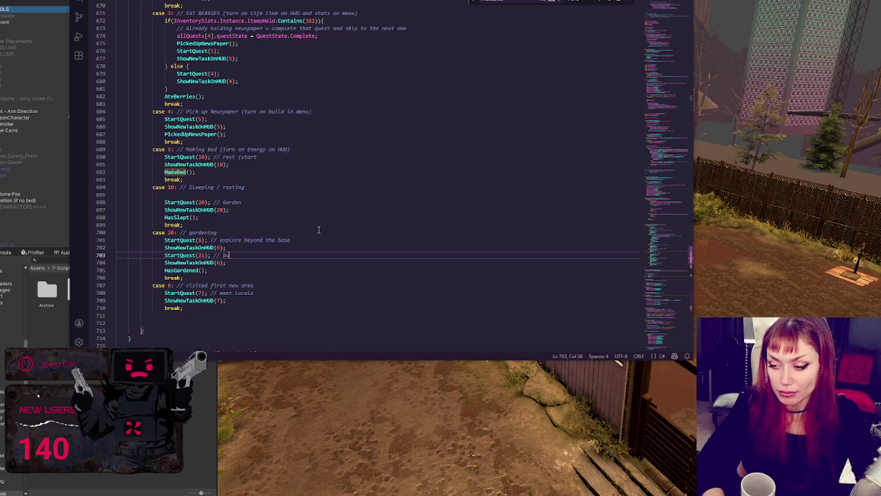
text(ild a shelter)
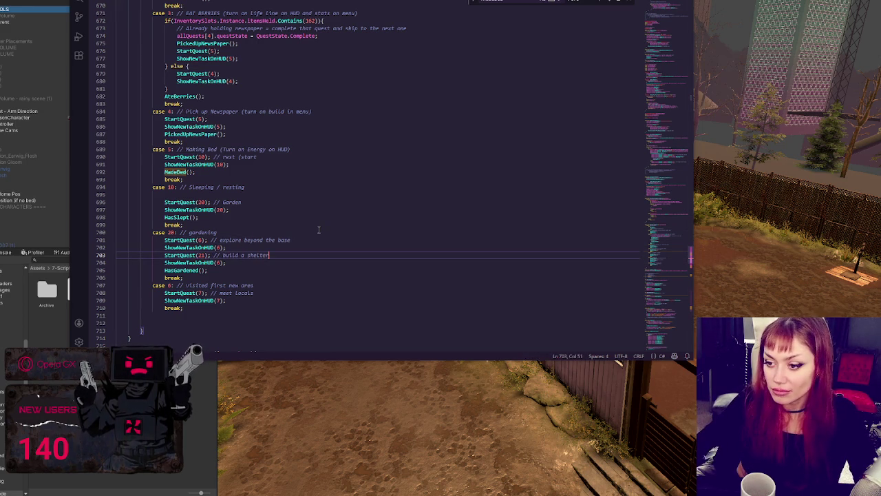
double_click(218, 262)
text(21)
Search the script for HasSlept
click(234, 268)
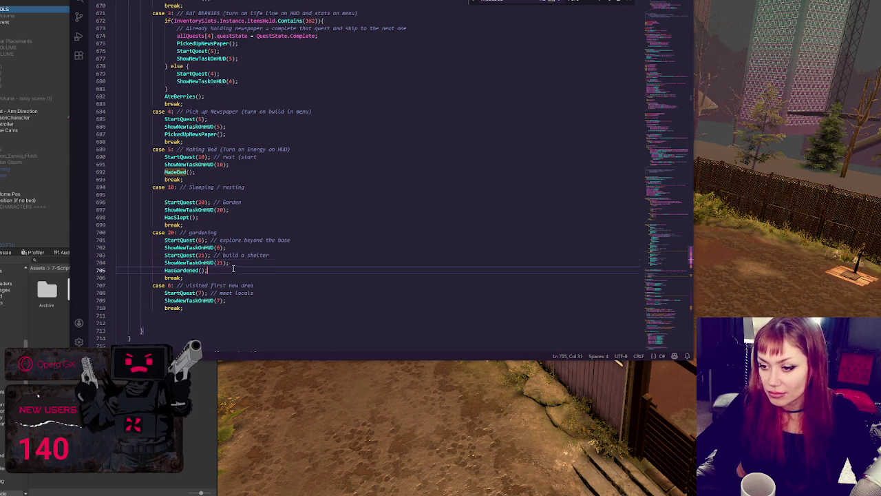
click(281, 277)
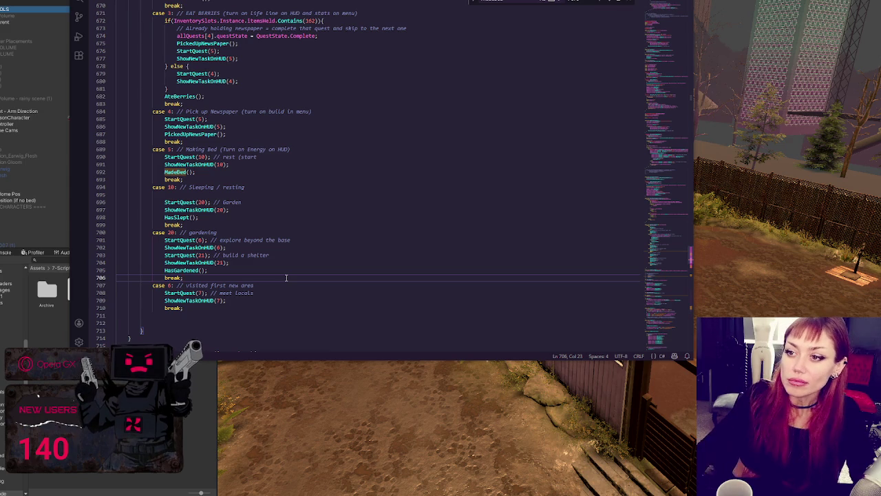
double_click(181, 270)
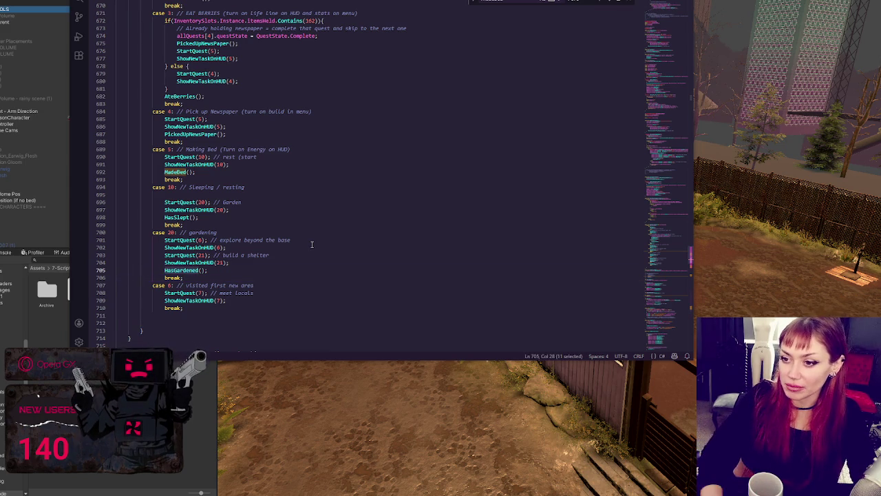
text(HasSlept)
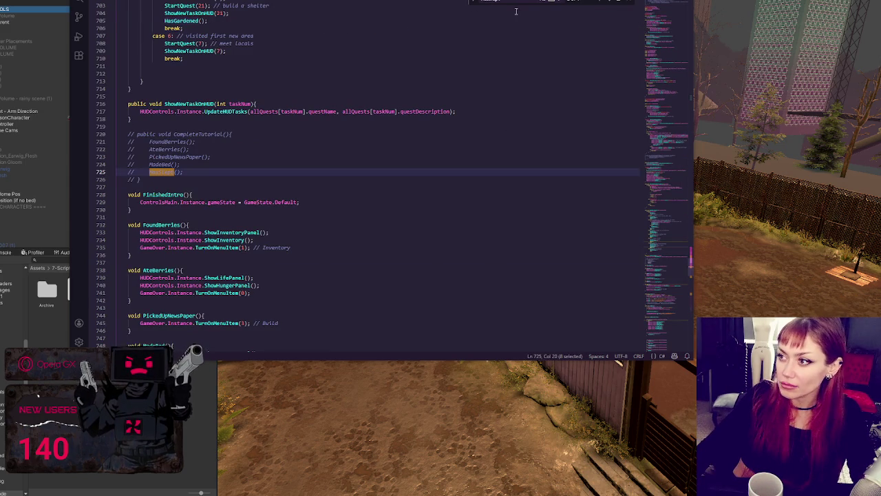
Below HasSlept, add a void HasGardened() method containing Debug.Log("has gardened");
click(612, 3)
click(169, 234)
key(Return)
key(Return)
text(void HasGardened(){)
key(Return)
key(Return)
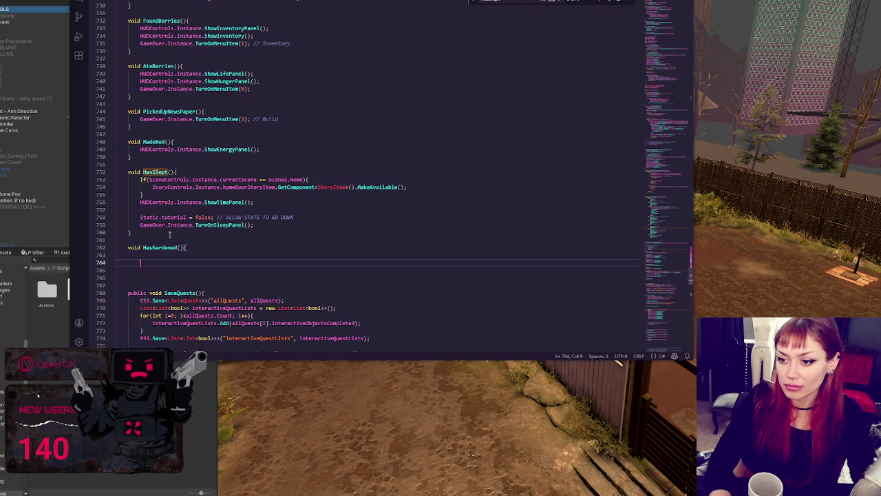
text(})
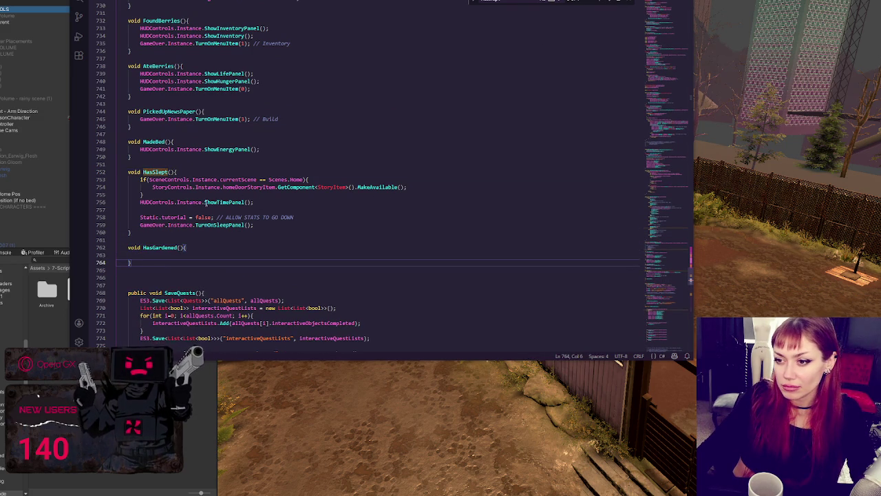
click(302, 209)
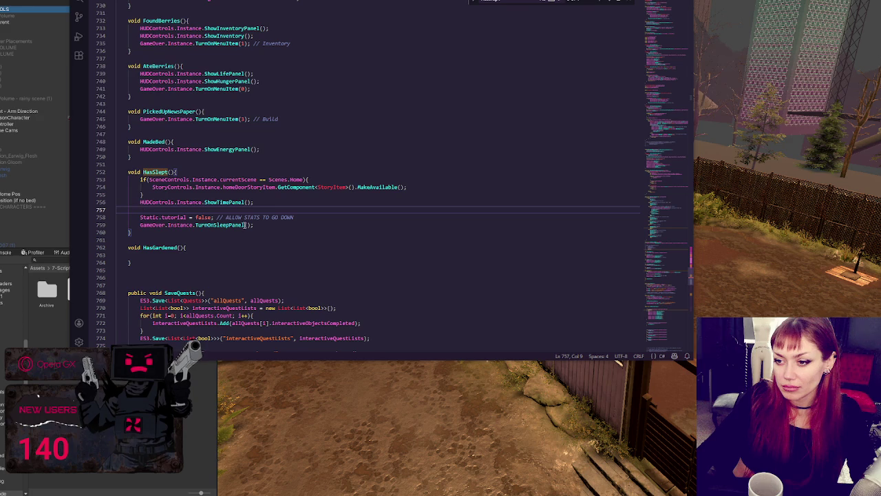
click(276, 226)
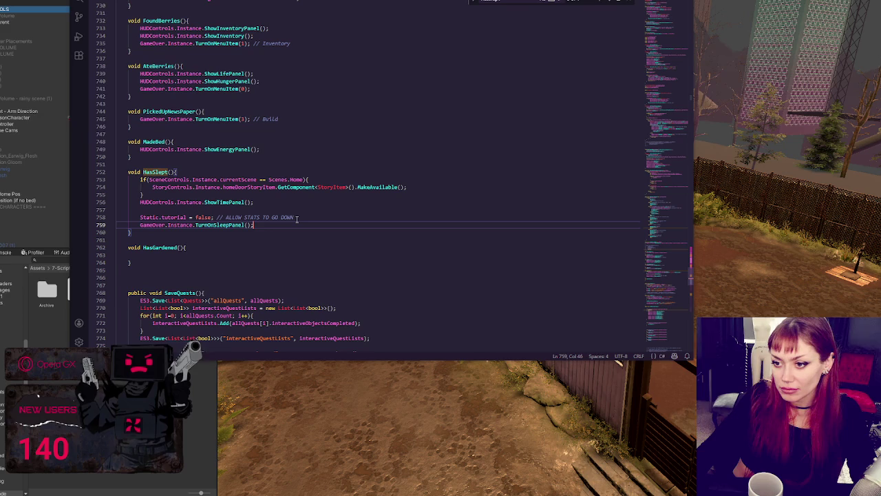
click(252, 254)
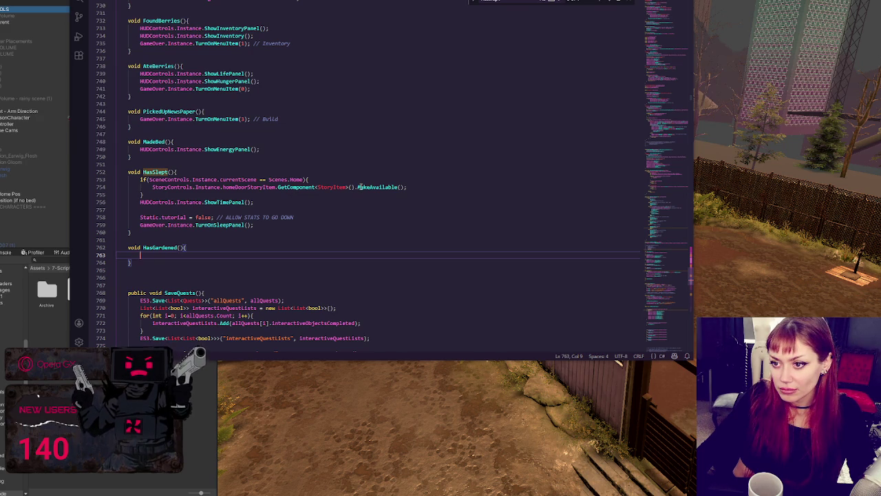
text(Debug)
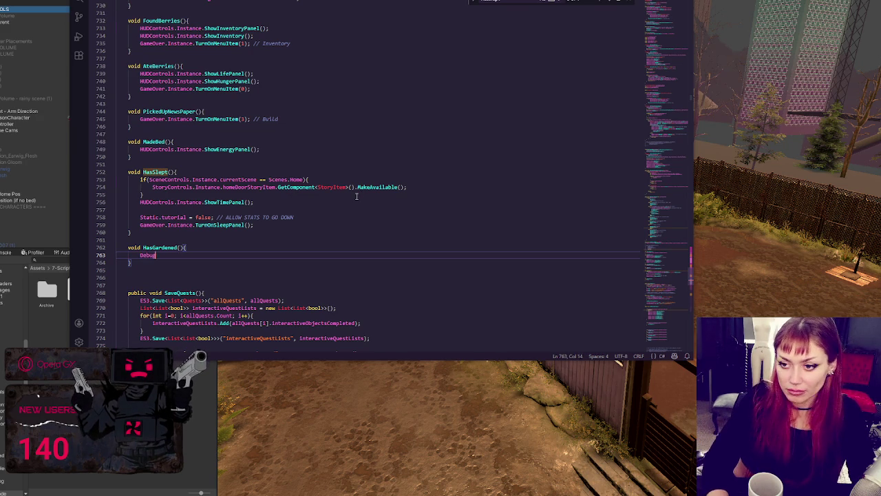
text(.Log("has gard)
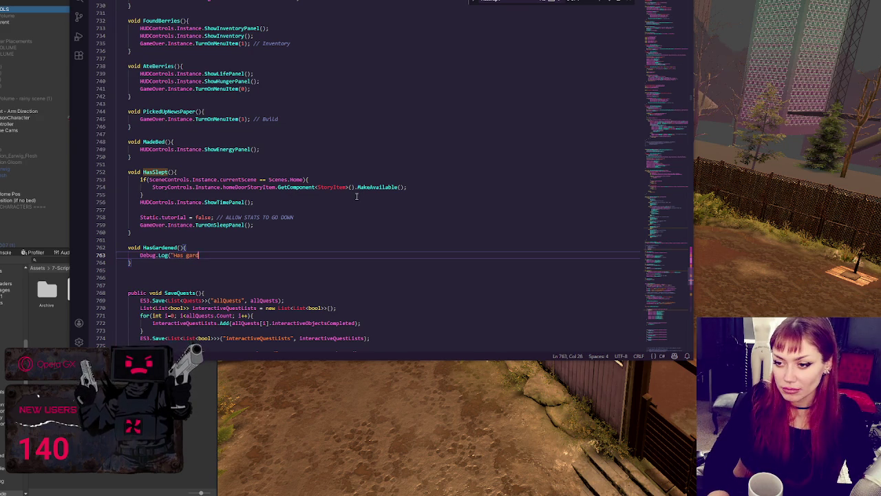
text(ened");)
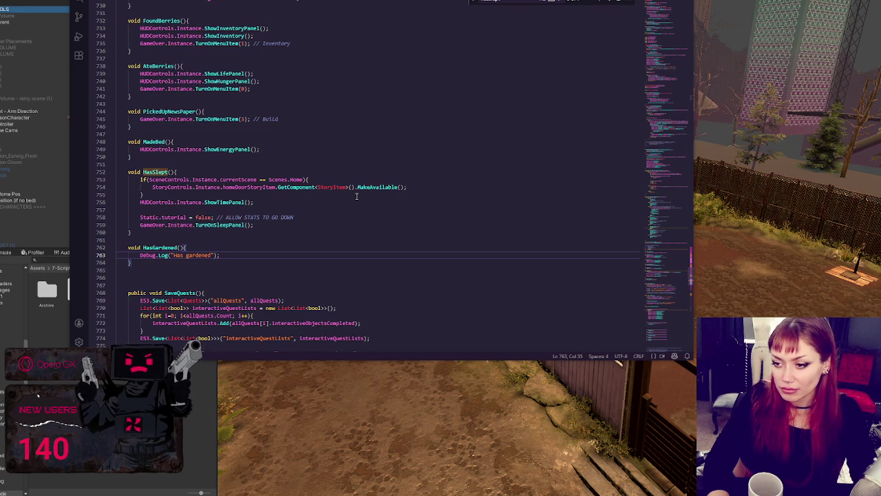
scroll(356, 196, down, 2)
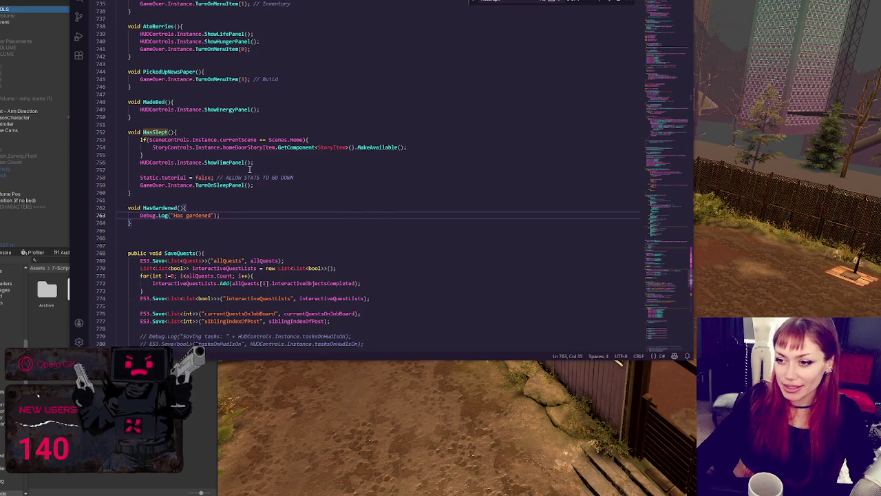
Delete the duplicated allQuests[5] MadeBed if-block from LoadQuestsAfterScene and switch back to Unity
double_click(232, 187)
click(347, 210)
scroll(365, 200, down, 15)
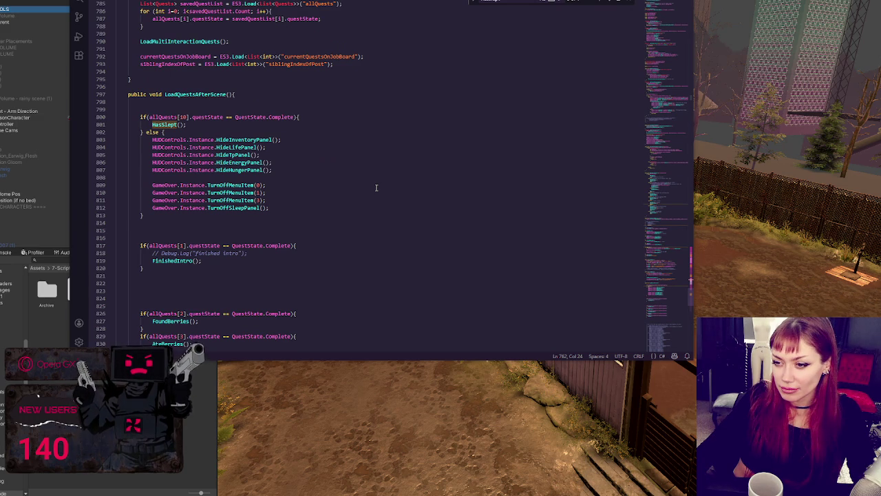
scroll(377, 187, down, 5)
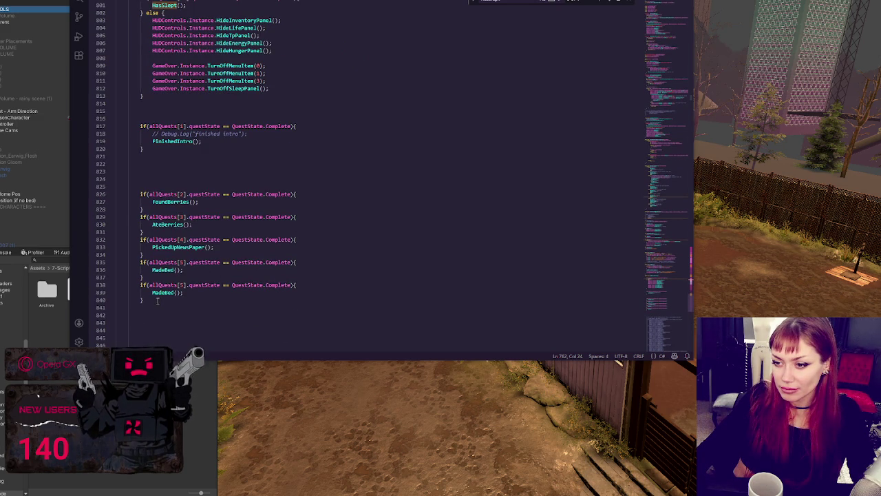
double_click(185, 284)
scroll(184, 284, down, 1)
text(6)
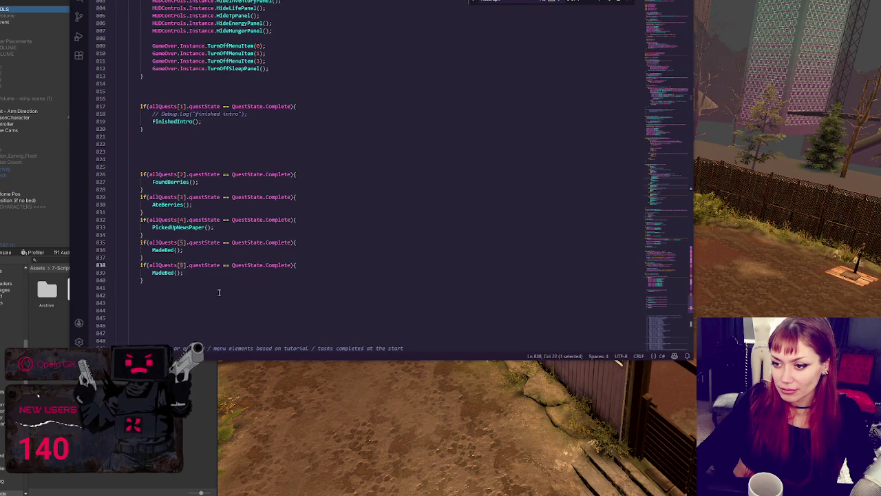
drag(158, 279, 175, 250)
key(BackSpace)
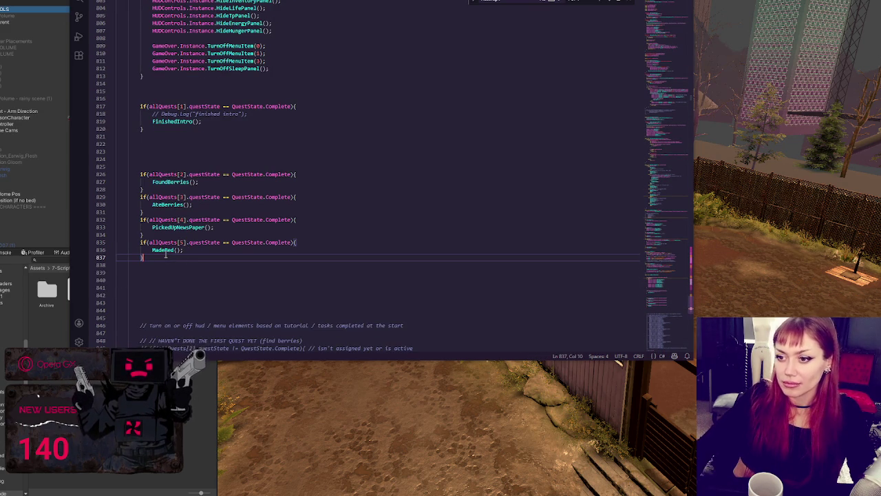
key(alt+Tab)
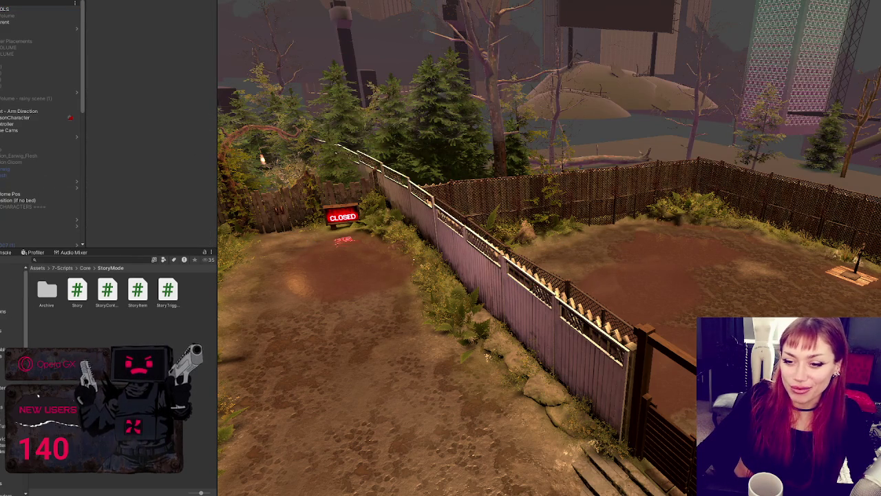
Open Title.unity from 6-Scenes, widen the Game view and start the game in DEV MODE
click(11, 318)
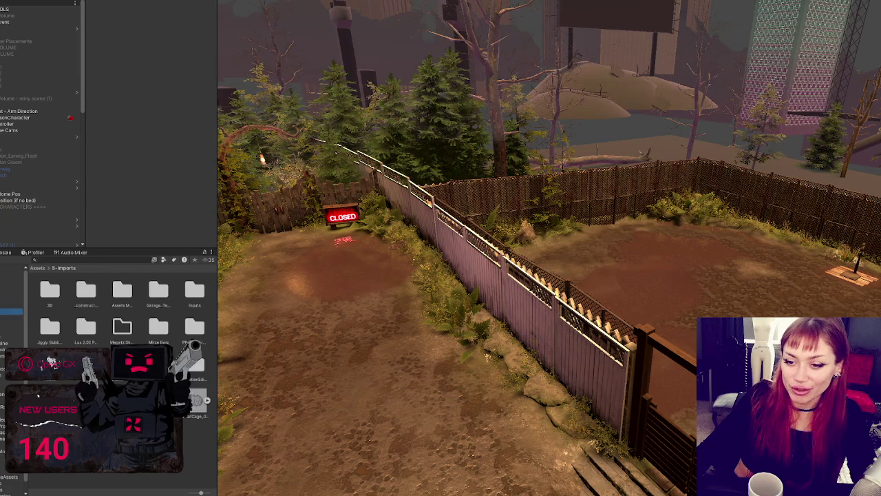
double_click(194, 327)
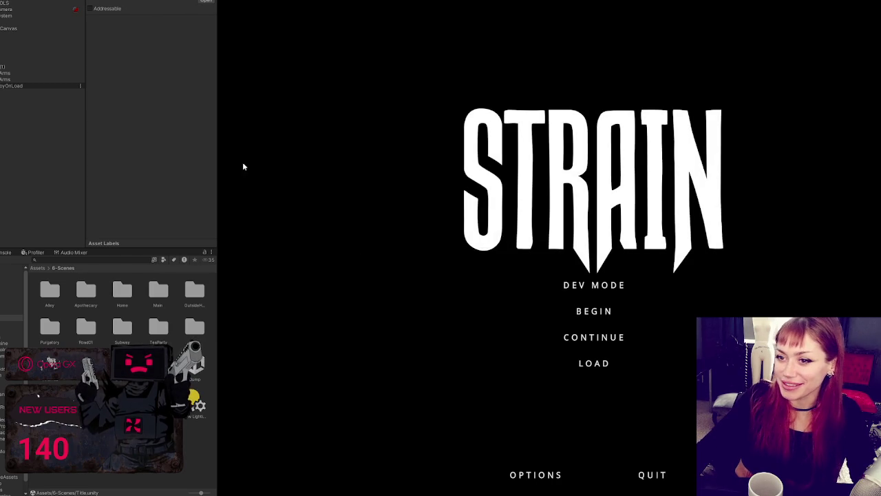
mouse_move(217, 78)
mouse_down()
mouse_move(142, 97)
mouse_move(3, 96)
mouse_move(65, 96)
mouse_move(27, 97)
mouse_move(54, 96)
mouse_up()
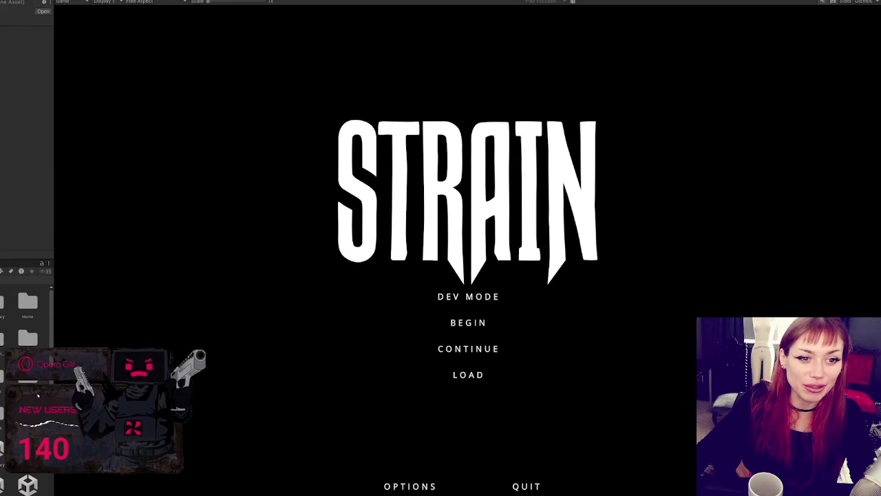
click(455, 291)
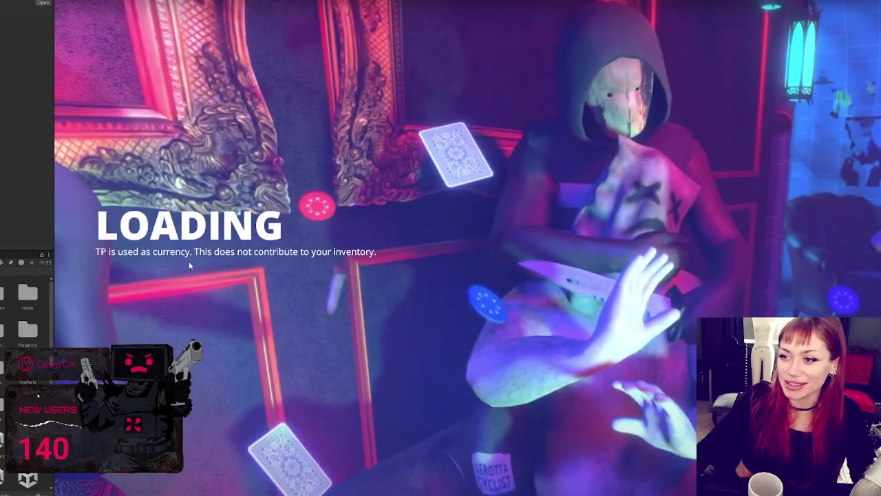